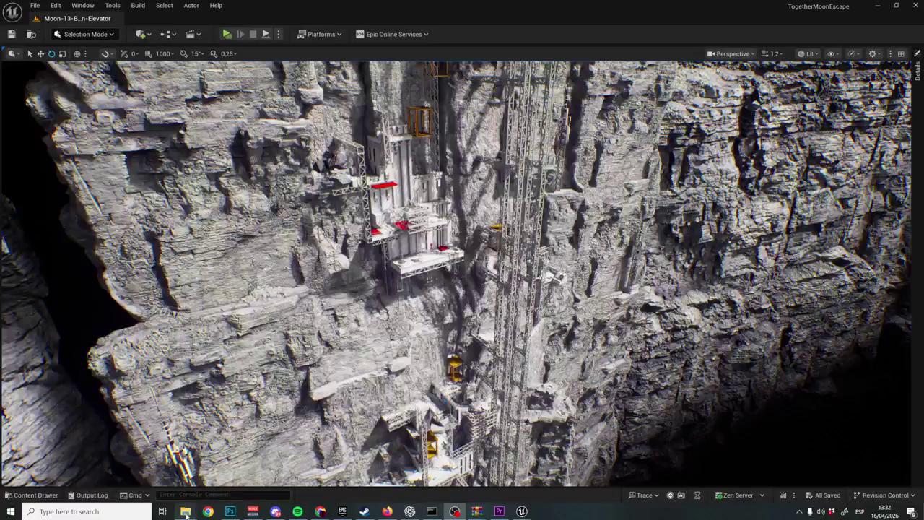
left_click(137, 473)
left_click(840, 444)
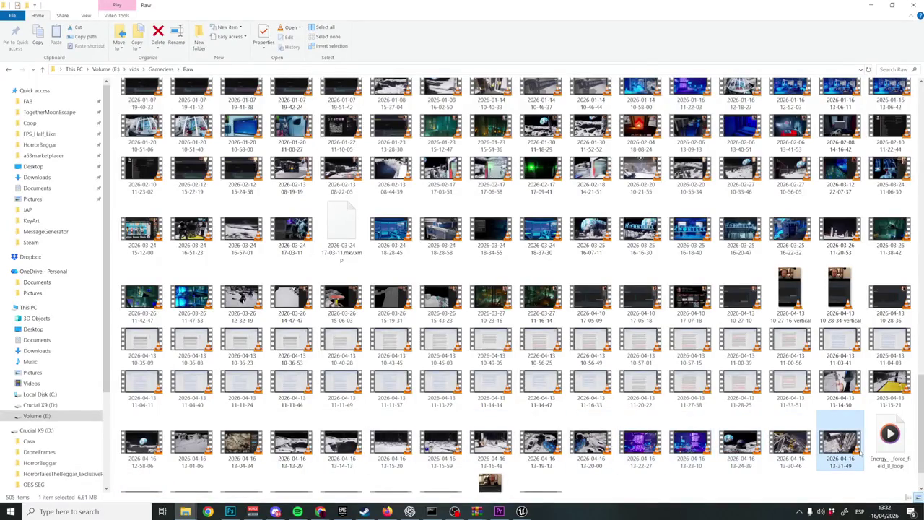
left_click_drag(823, 455, 556, 411)
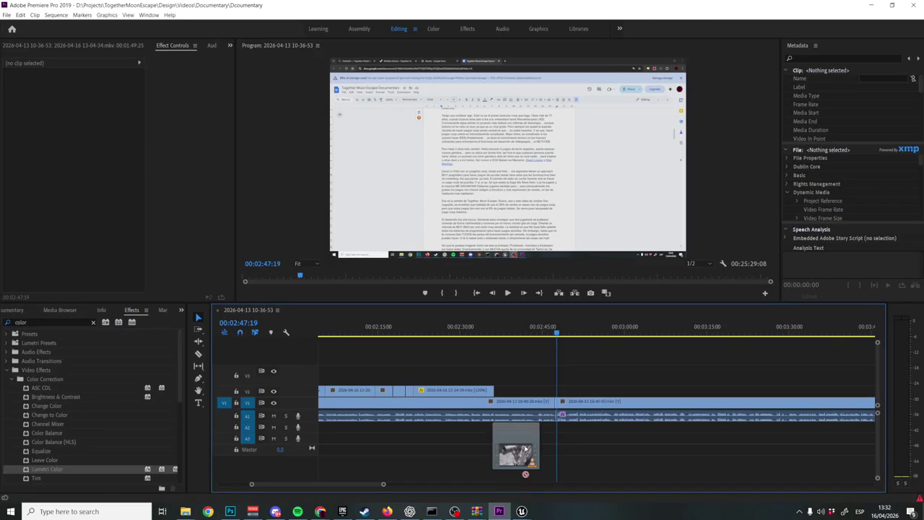
Drop the 13-31-49 clip on V2 near 02:35, review it and undo a trial trim
mouse_move(556, 410)
left_mouse_down()
mouse_move(504, 402)
mouse_move(497, 390)
left_mouse_up()
left_click(494, 331)
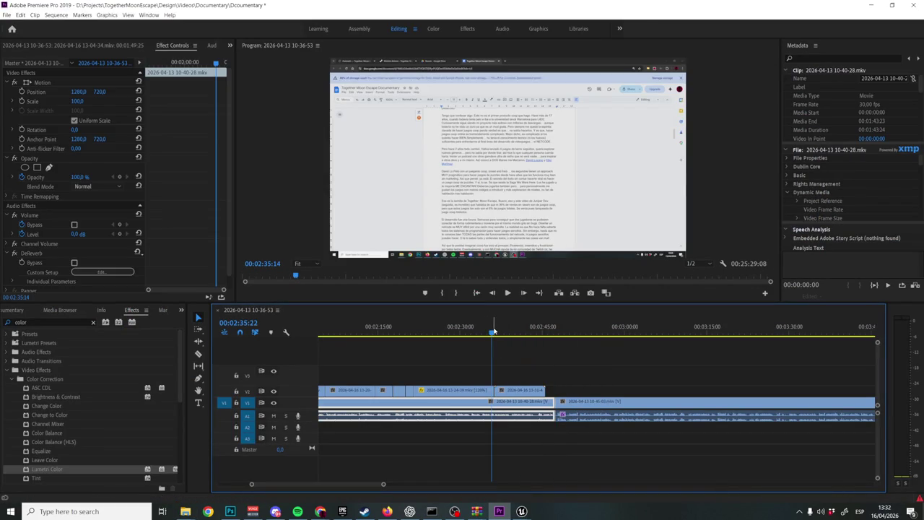
key("space")
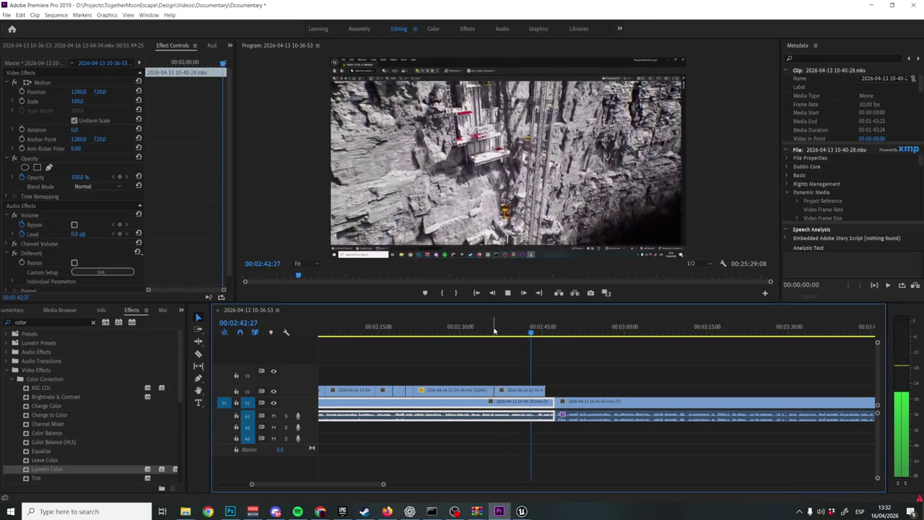
key("space")
key("equal")
key("equal")
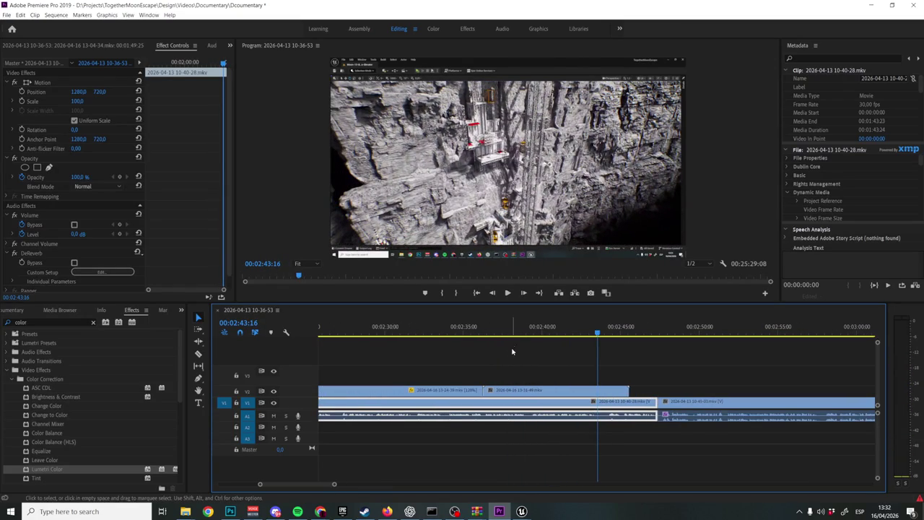
left_click(495, 331)
key("space")
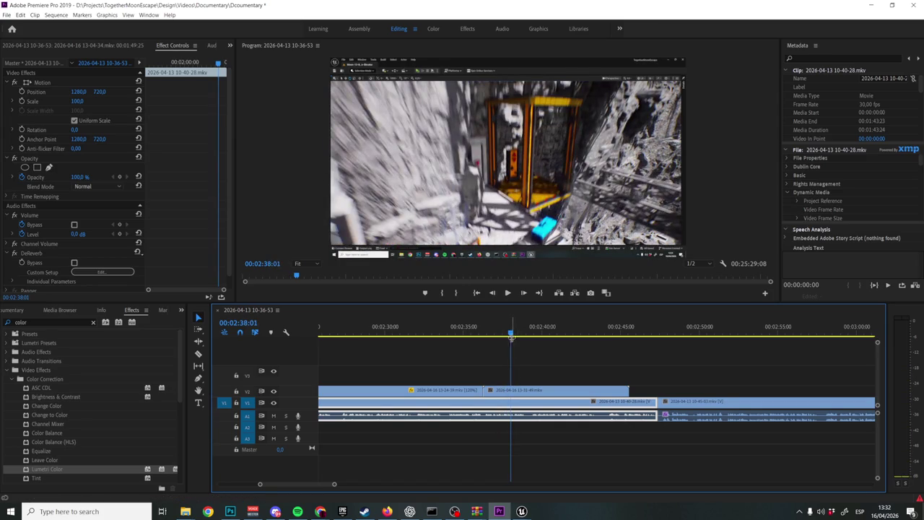
left_click(508, 334)
left_click_drag(483, 391, 506, 390)
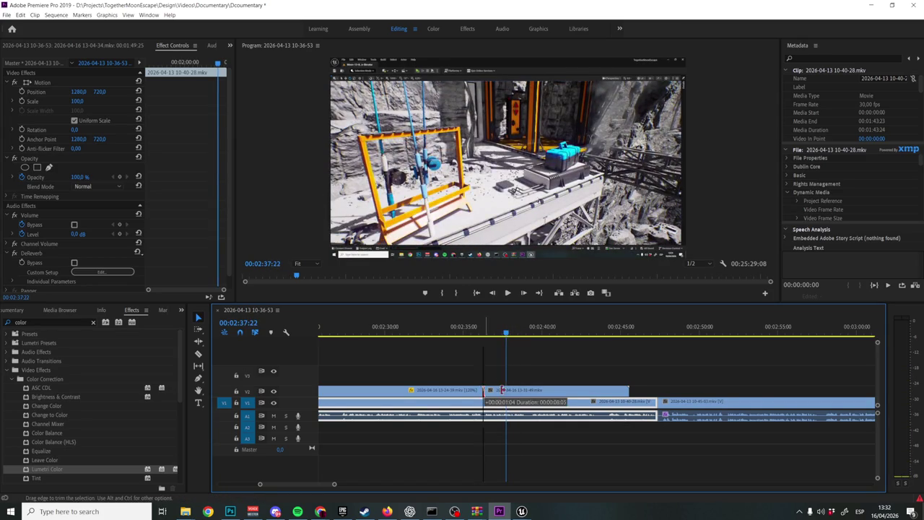
key("ctrl+z")
key("space")
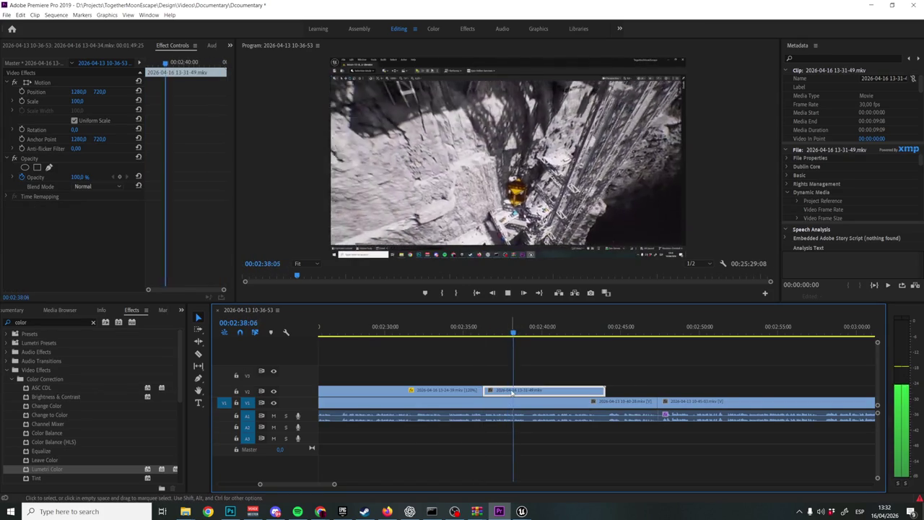
Raise the V2 clip's speed in Speed/Duration so it runs shorter, then preview it
right_click(523, 390)
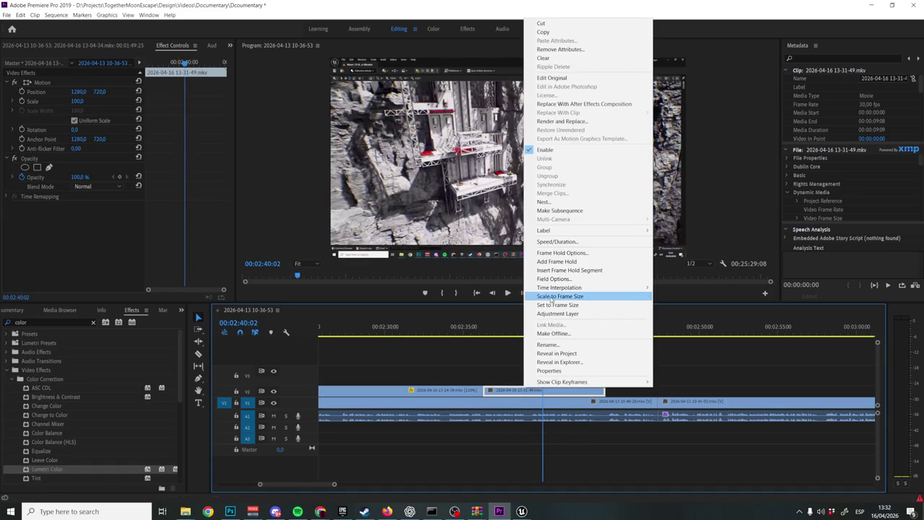
left_click(557, 241)
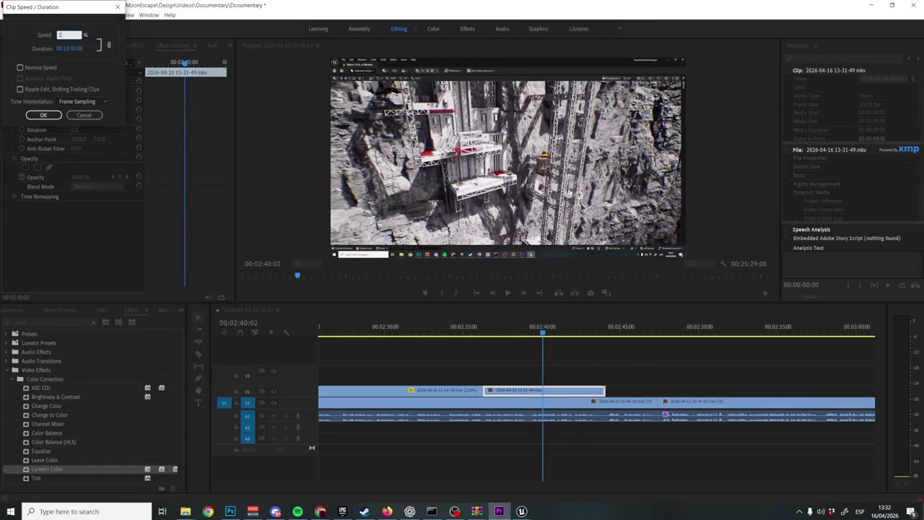
left_click(44, 114)
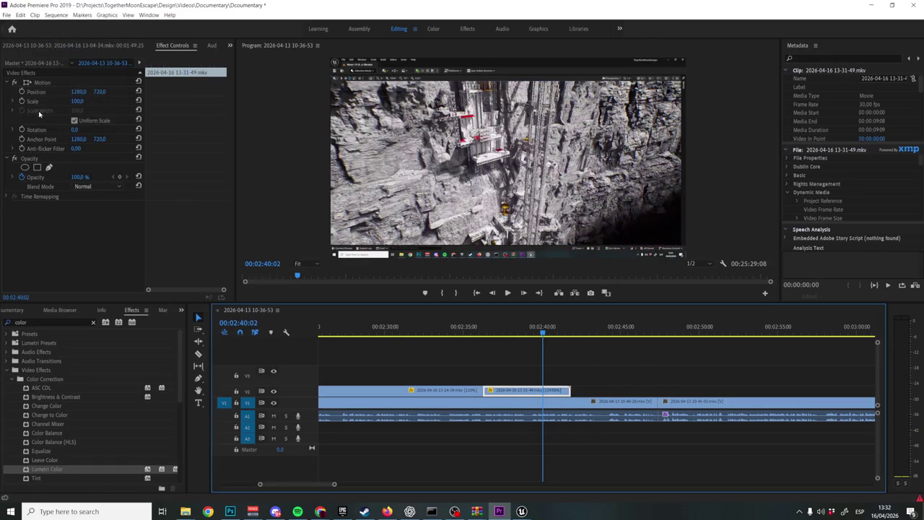
left_click(485, 331)
key("space")
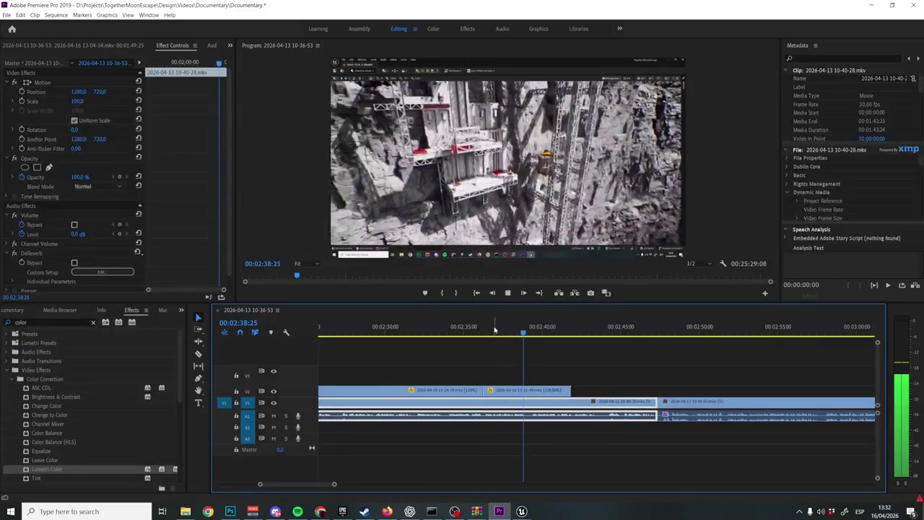
Preview the clip, then undo the trim and speed change to restore its length
key("space")
left_click_drag(541, 330, 479, 340)
key("space")
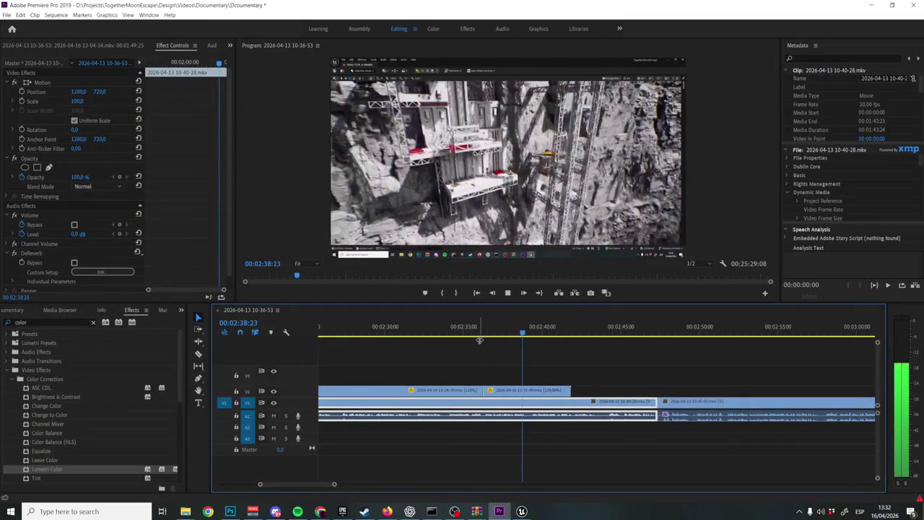
key("space")
mouse_move(486, 391)
left_mouse_down()
mouse_move(505, 394)
mouse_move(486, 394)
left_mouse_up()
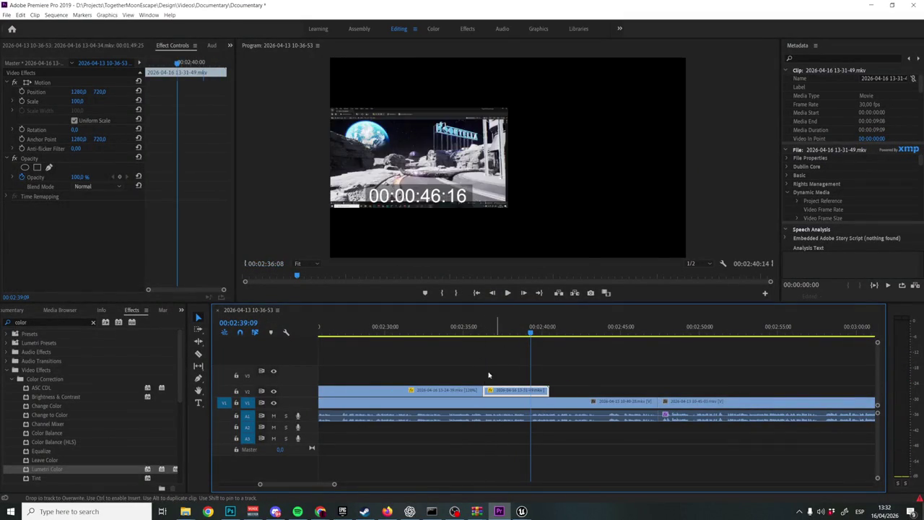
left_click(479, 331)
key("space")
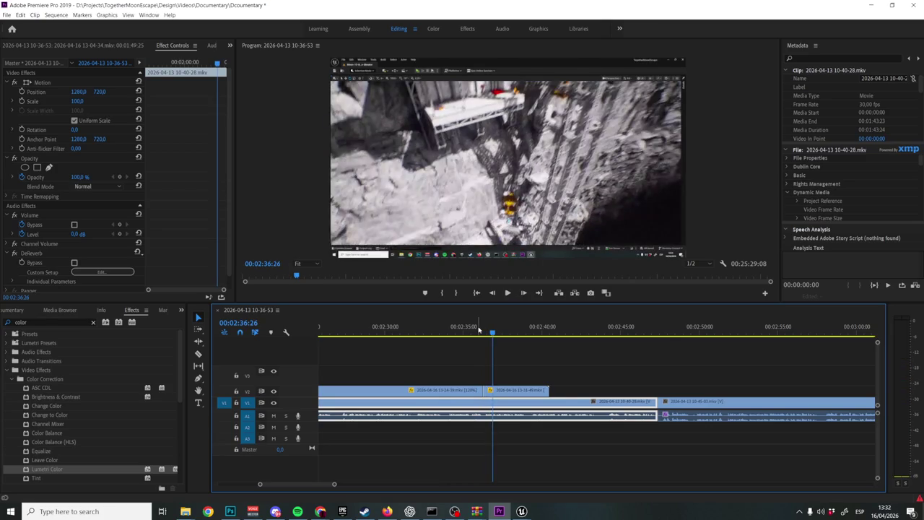
key("ctrl+z")
key("ctrl+z")
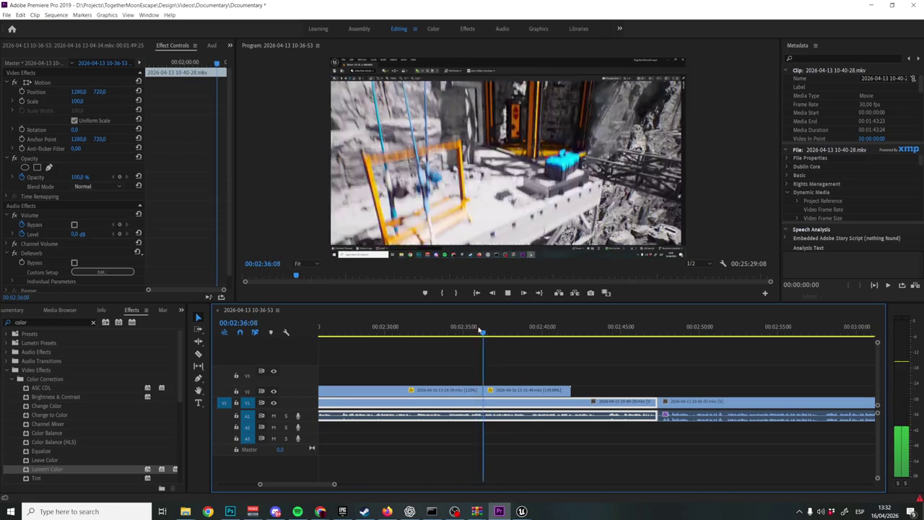
key("ctrl+z")
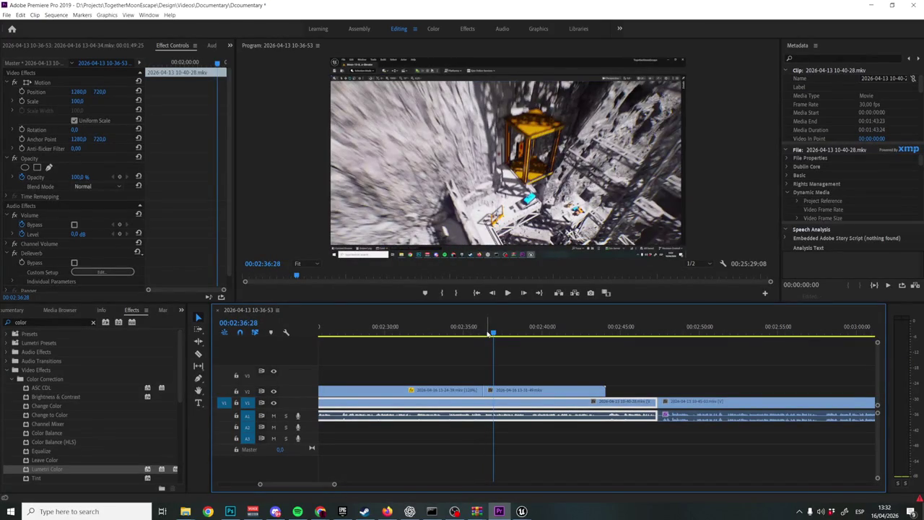
key("ctrl+z")
Roll the edit point between the two V2 clips and preview the adjusted cut
left_click_drag(489, 333, 483, 334)
key("space")
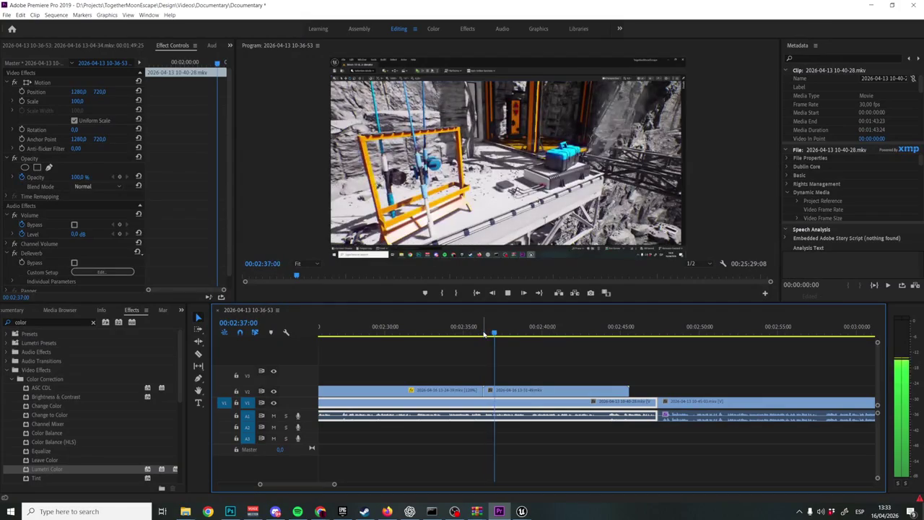
key("space")
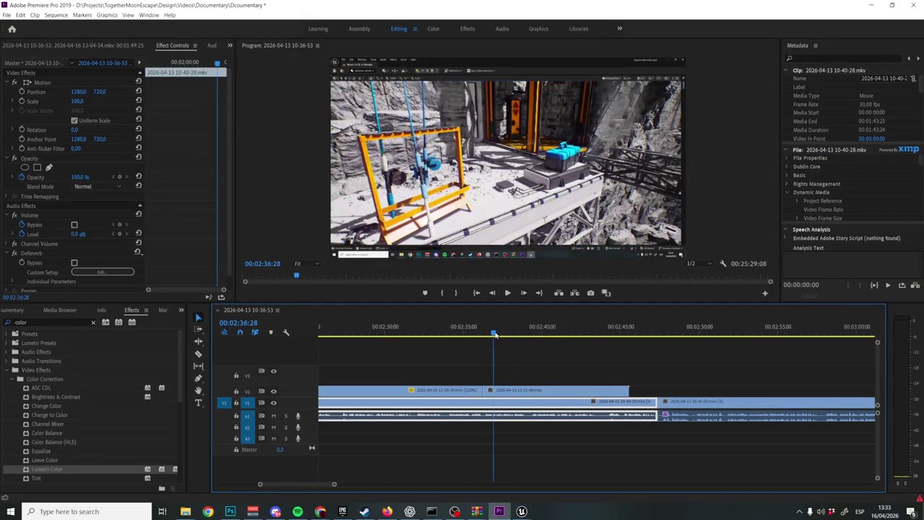
left_click_drag(488, 390, 488, 390)
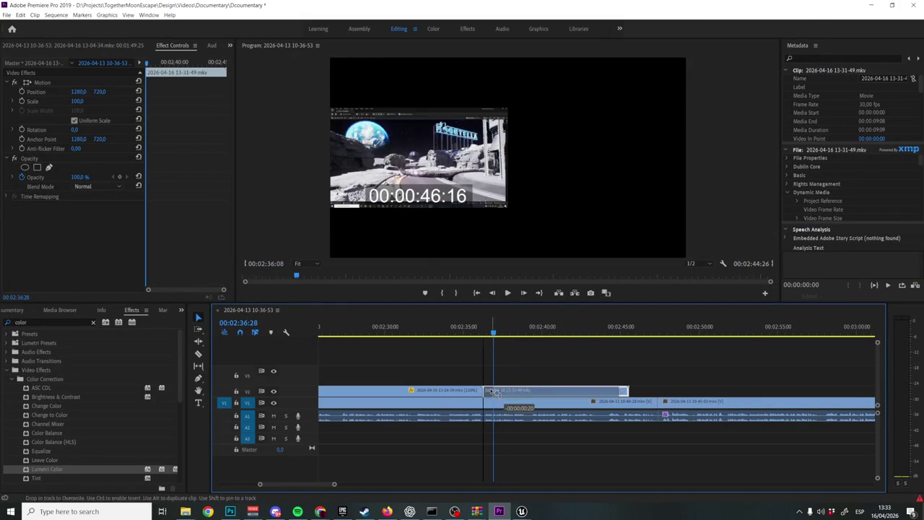
left_click(480, 326)
key("space")
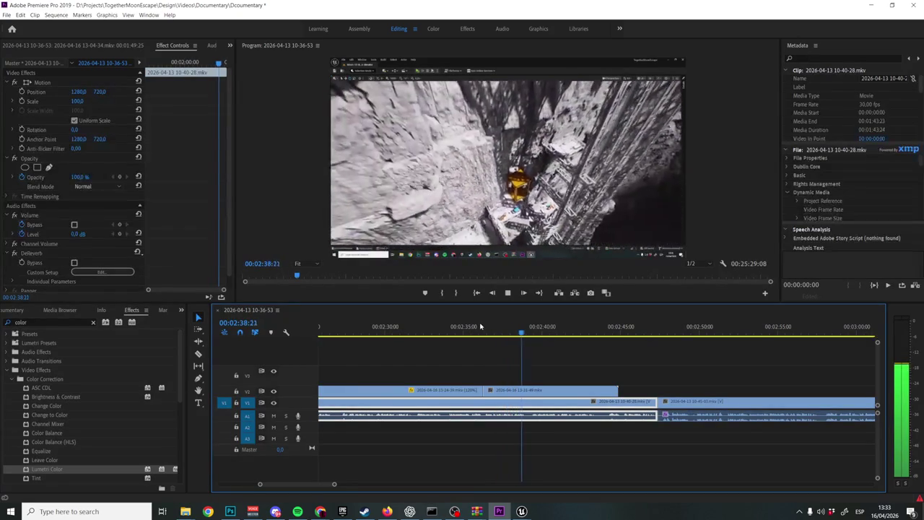
key("space")
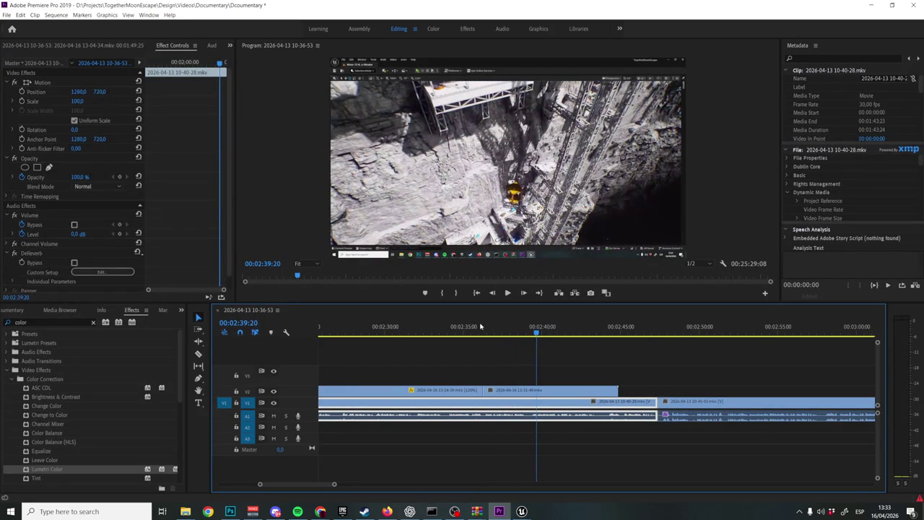
Split the V2 flythrough clip at the playhead with the Razor tool
mouse_move(536, 331)
left_mouse_down()
mouse_move(512, 339)
mouse_move(557, 334)
left_mouse_up()
key("c")
left_click(510, 390)
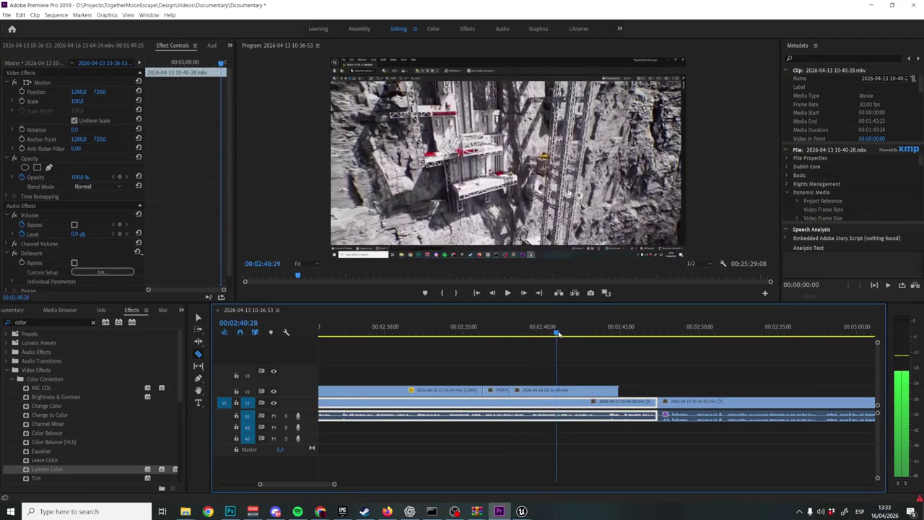
Split the V2 clip again at 02:40:23 and slide the later piece left
left_click_drag(558, 334, 554, 334)
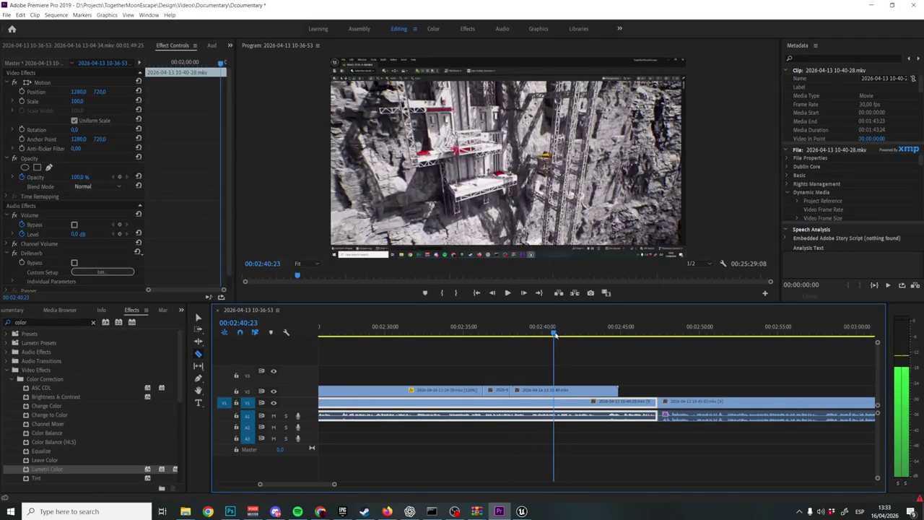
left_click(555, 390)
key("v")
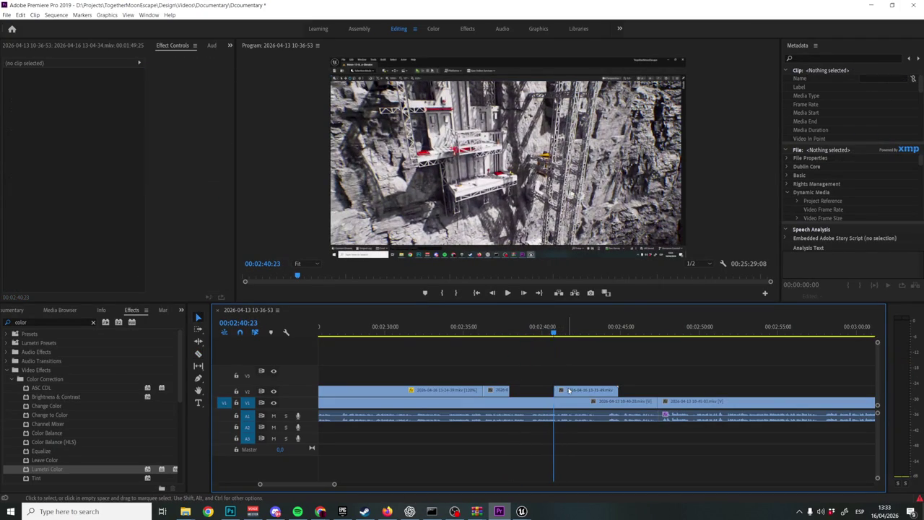
left_click_drag(569, 391, 524, 391)
left_click_drag(510, 330, 505, 328)
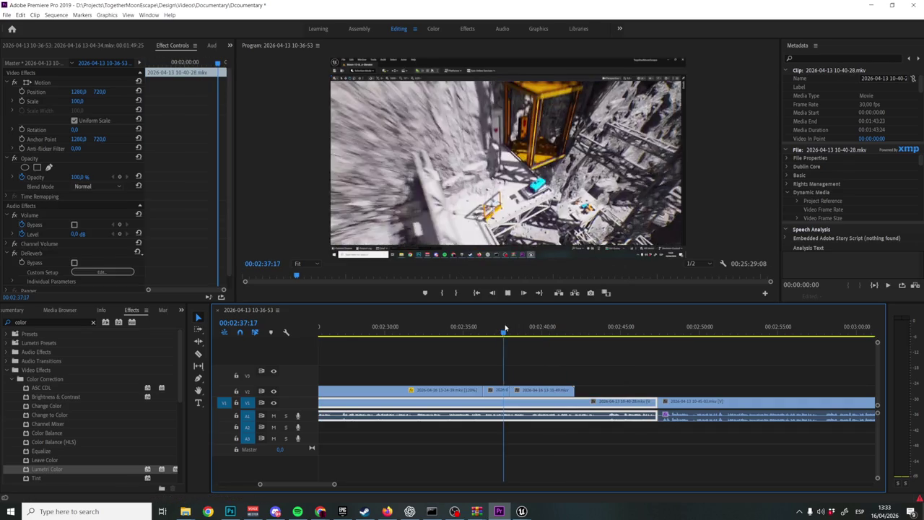
key("space")
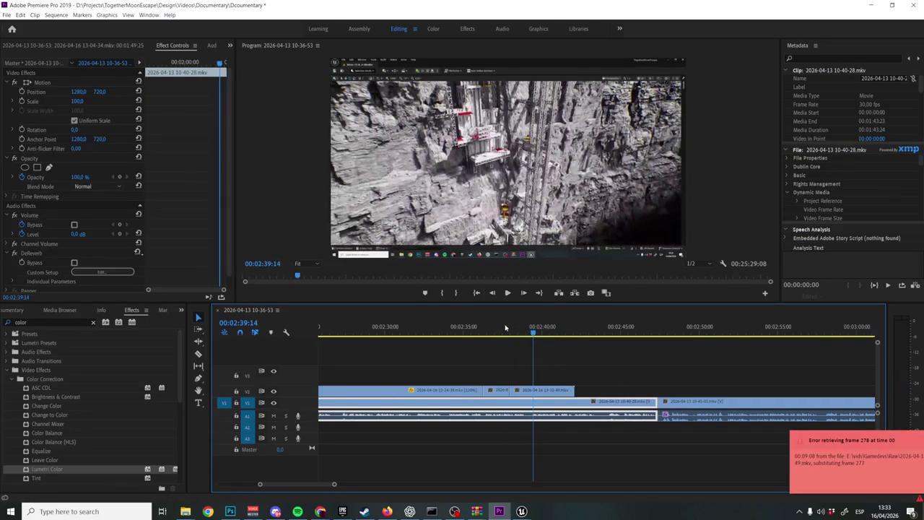
Delete the leftover short piece of the V2 flythrough clip
key("c")
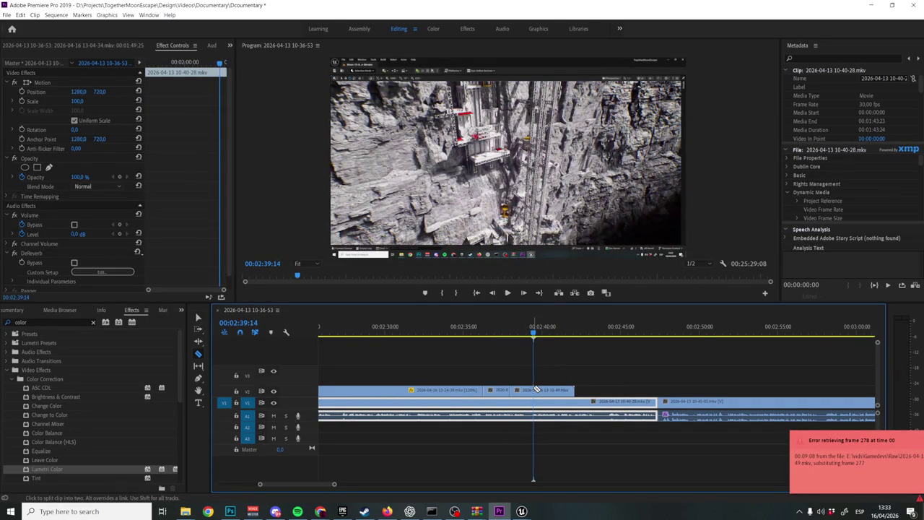
key("v")
left_click(553, 390)
key("Delete")
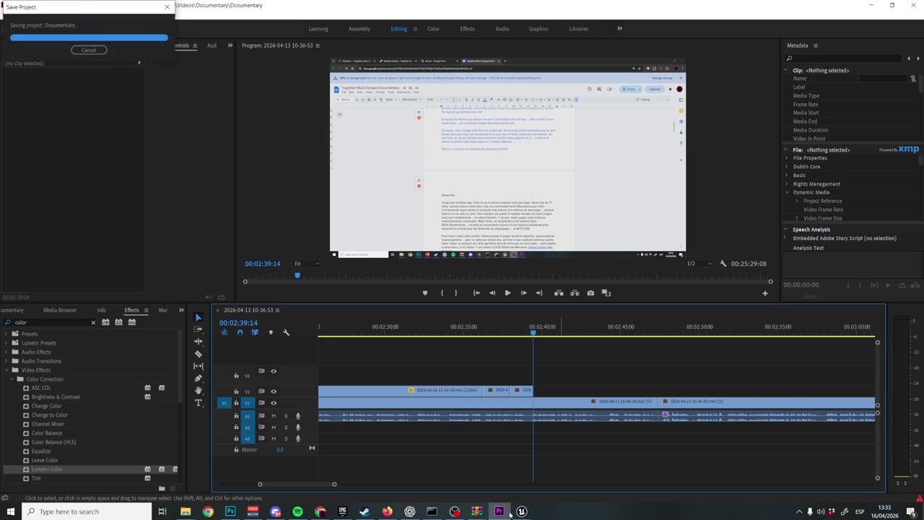
In Unreal, use File > Open Level and select Moon-14-Open-World from Maps
mouse_move(521, 511)
left_click(551, 490)
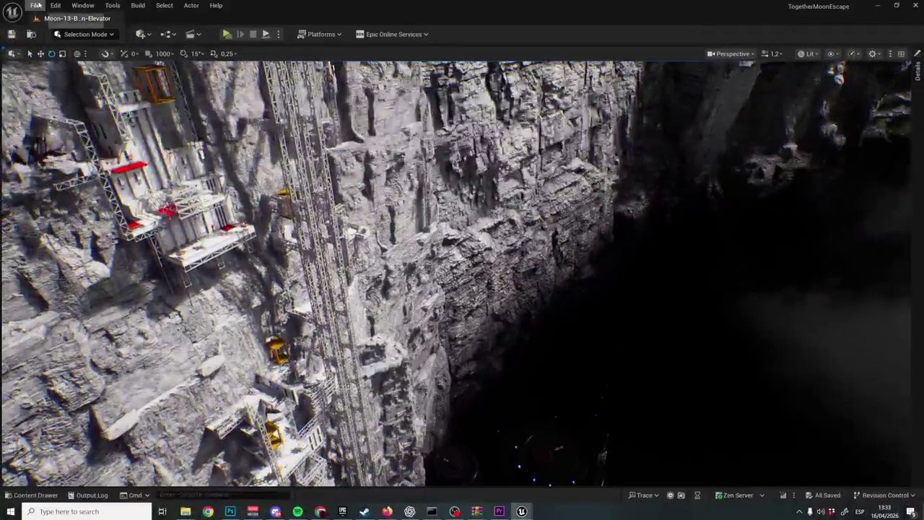
left_click(36, 5)
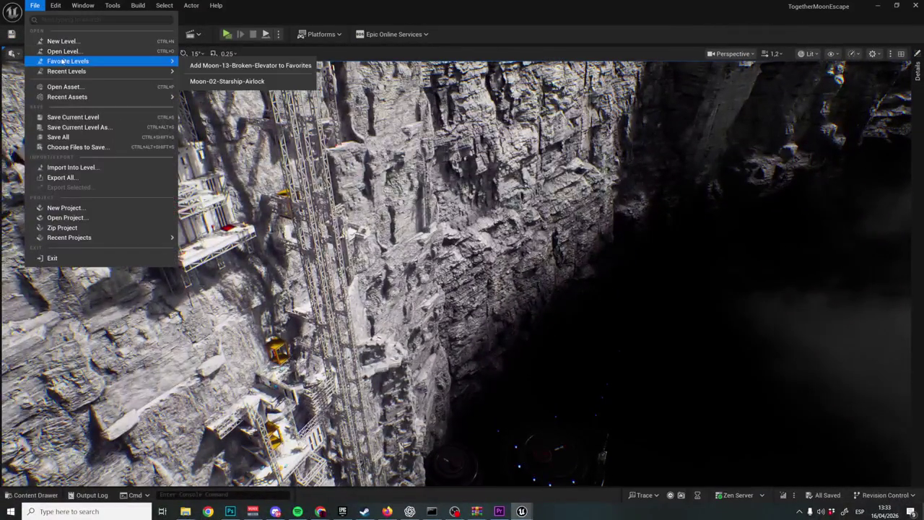
left_click(83, 52)
scroll(527, 289, "down", 5)
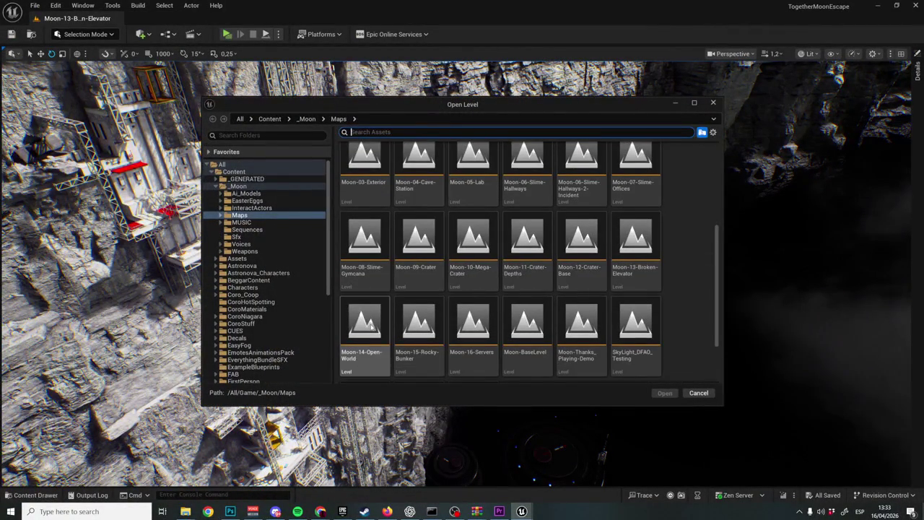
left_click(375, 333)
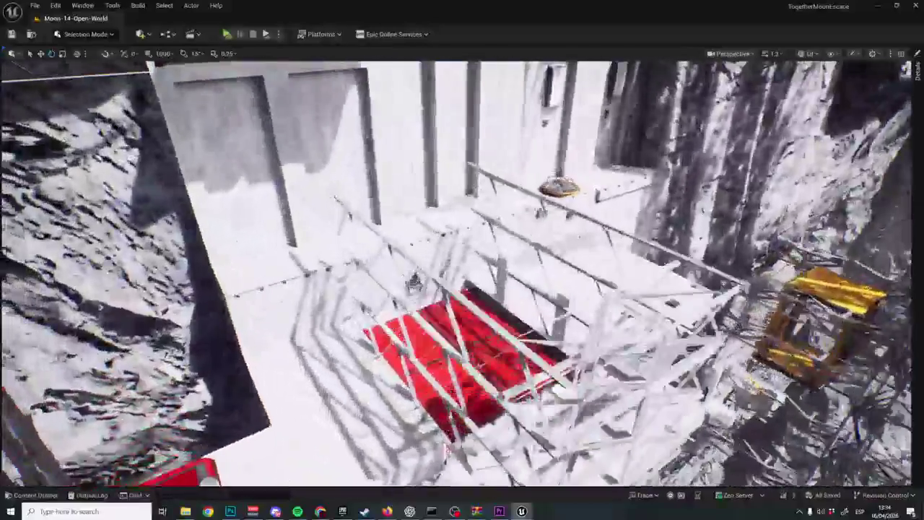
Zoom the viewport around the Moon-14 cliffside bridge and scaffolding
scroll(462, 274, "down", 2)
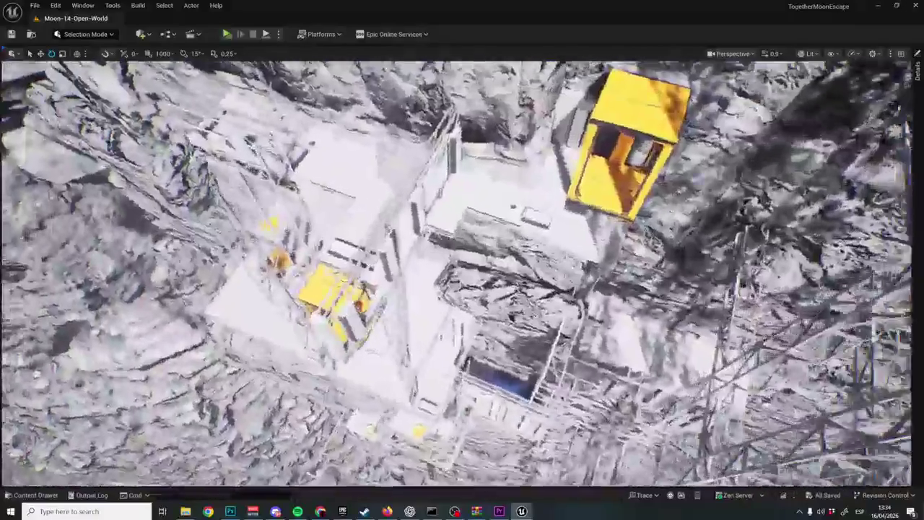
scroll(462, 275, "down", 1)
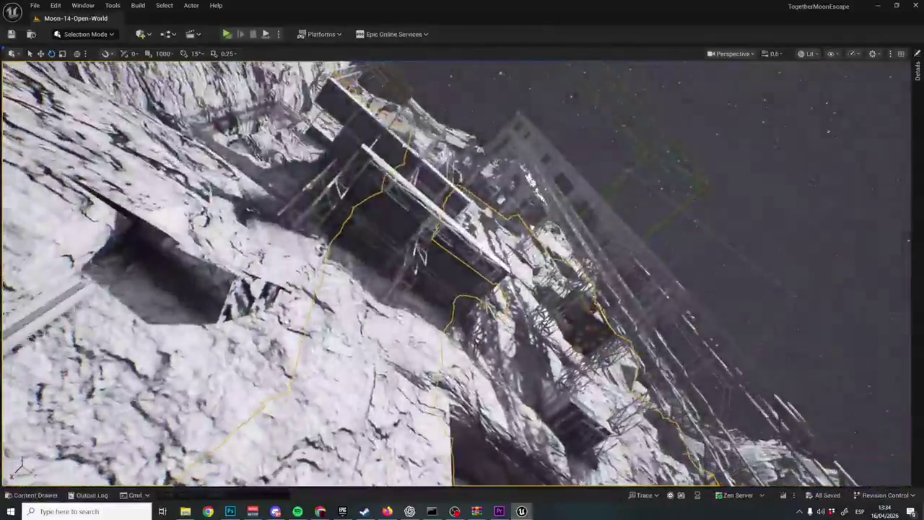
scroll(456, 273, "down", 2)
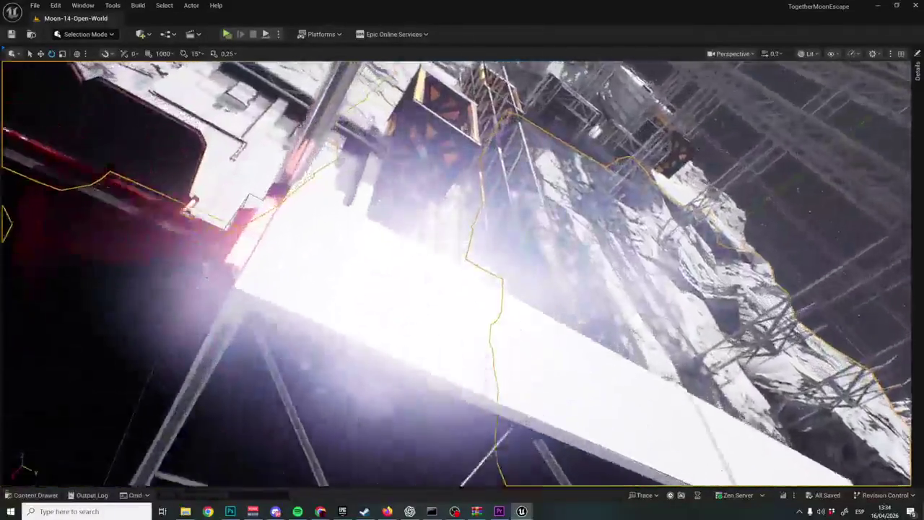
Fly the camera through the Moon-14 scaffolding, over the ground and beside the cliff
scroll(457, 273, "up", 1)
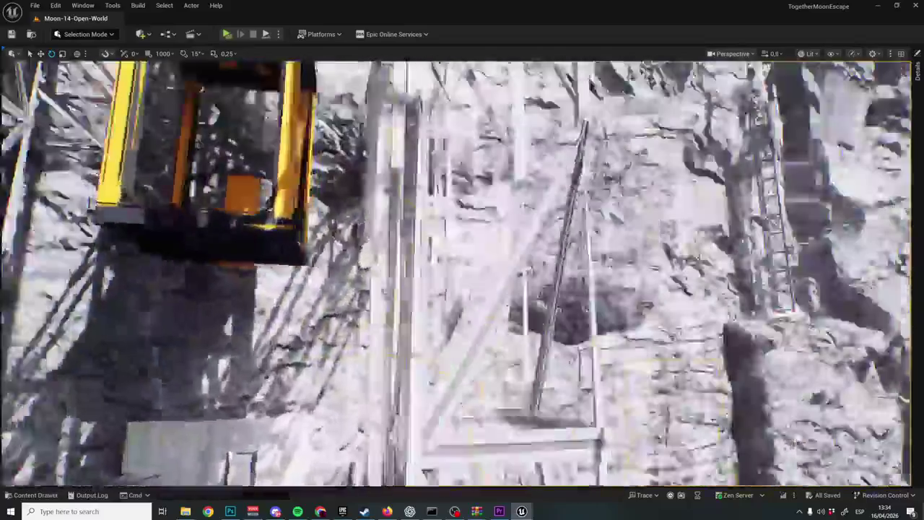
scroll(456, 273, "up", 2)
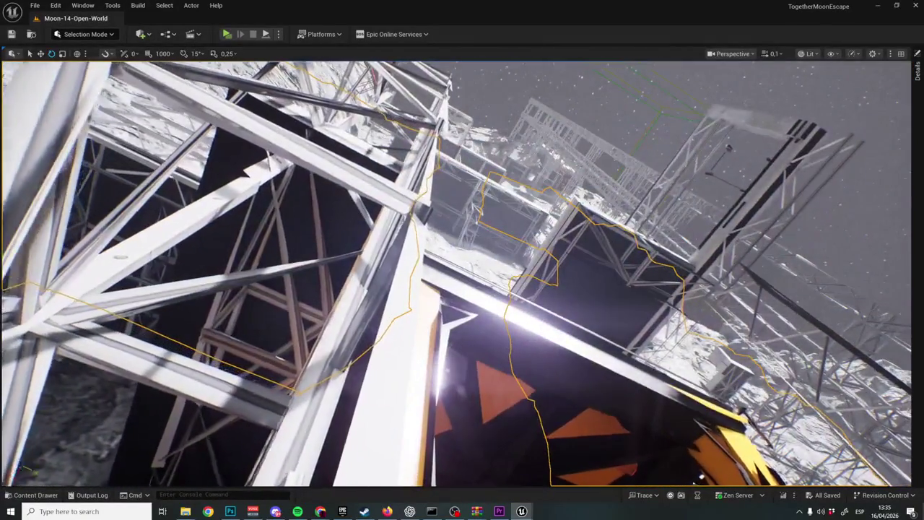
scroll(462, 275, "up", 1)
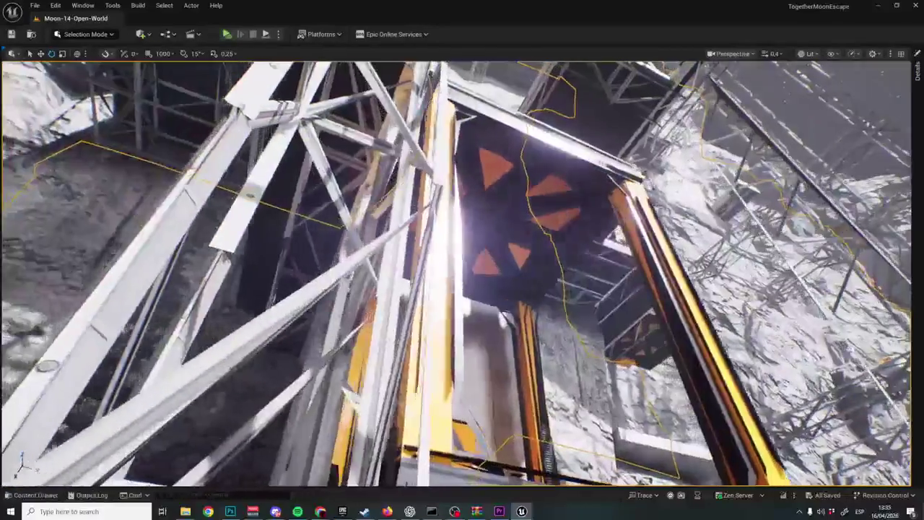
scroll(463, 274, "down", 2)
scroll(462, 275, "down", 1)
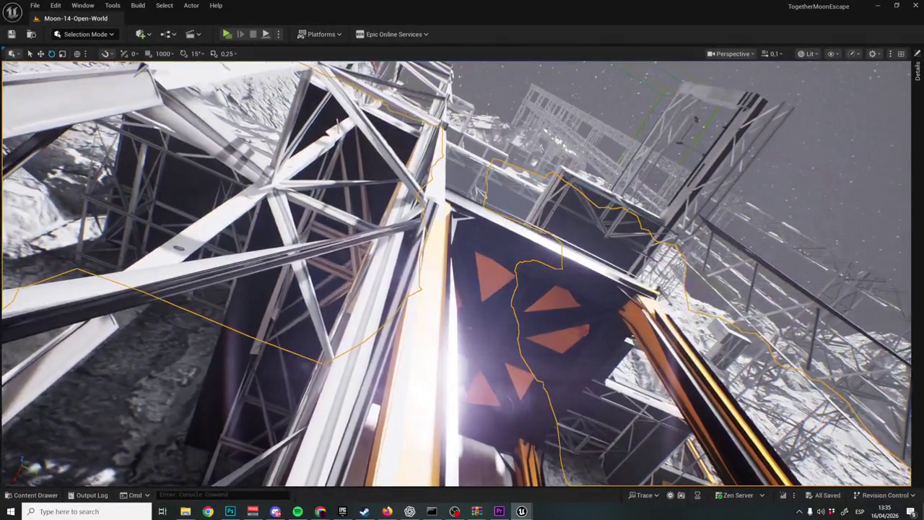
key("w")
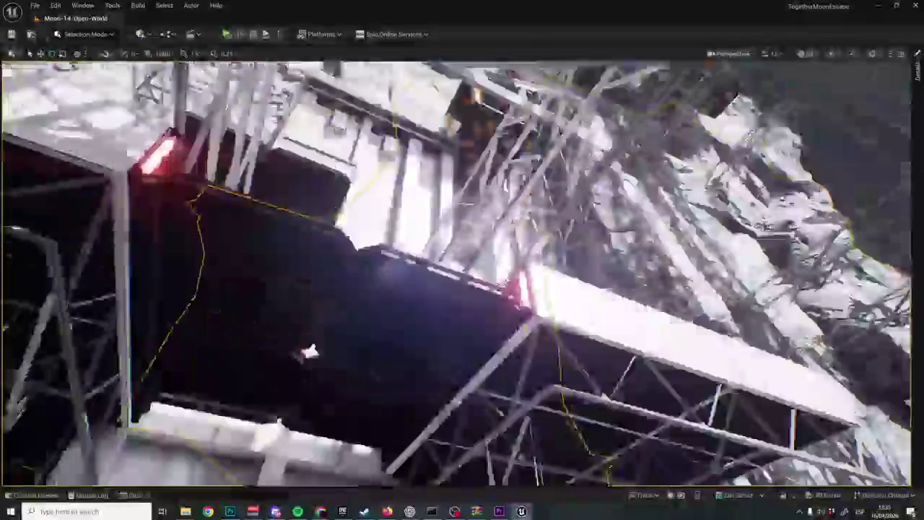
key("w")
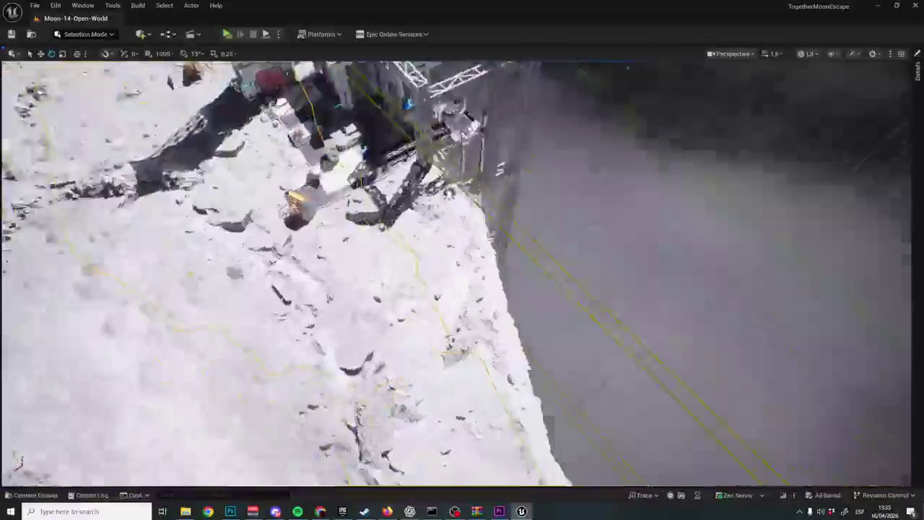
key("w")
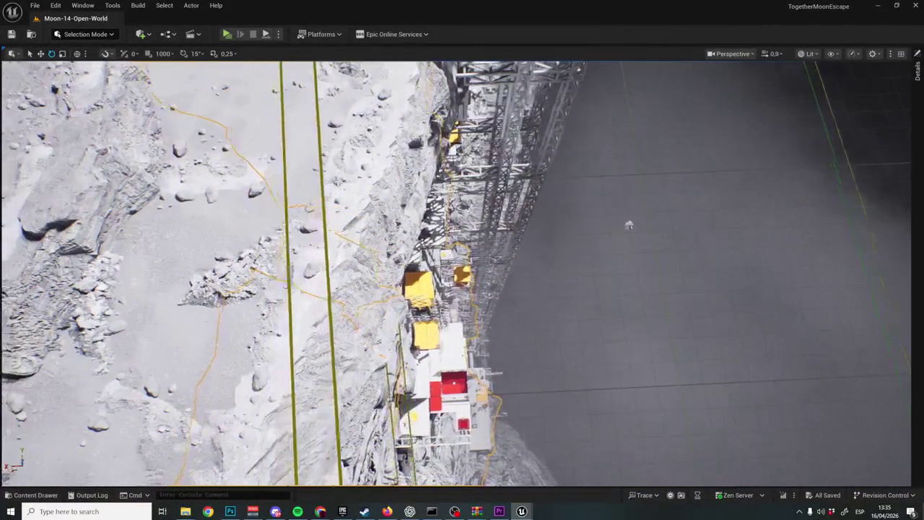
scroll(462, 273, "down", 1)
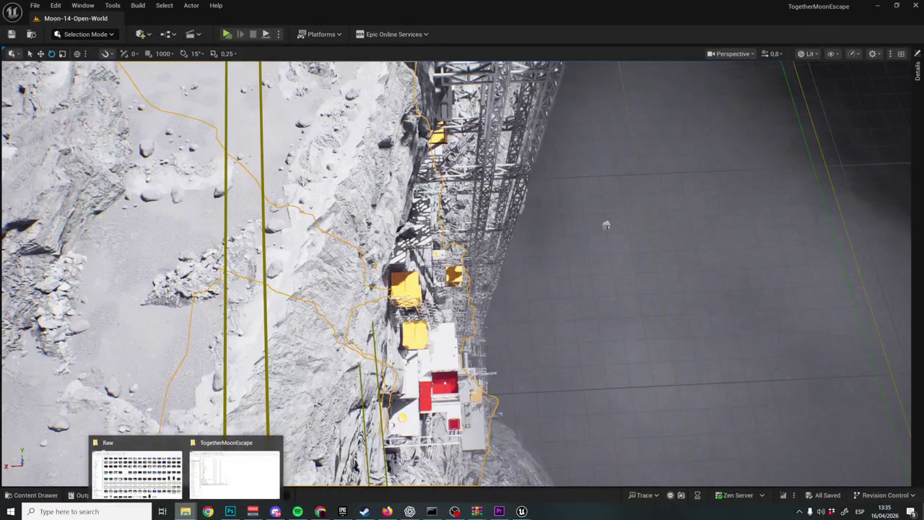
Drag the 13-35-25 recording from the Raw folder onto Premiere's V2 track
left_click(145, 476)
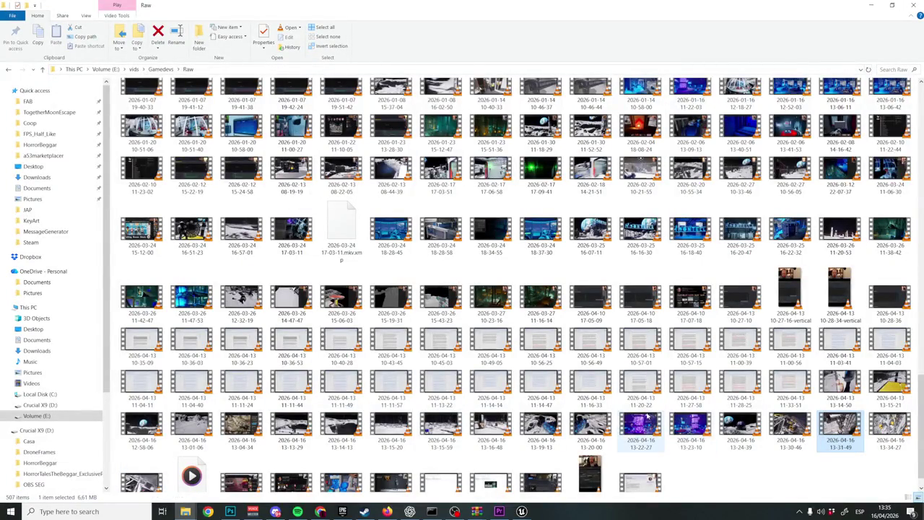
scroll(647, 415, "down", 1)
mouse_move(142, 463)
left_mouse_down()
mouse_move(520, 505)
mouse_move(538, 391)
left_mouse_up()
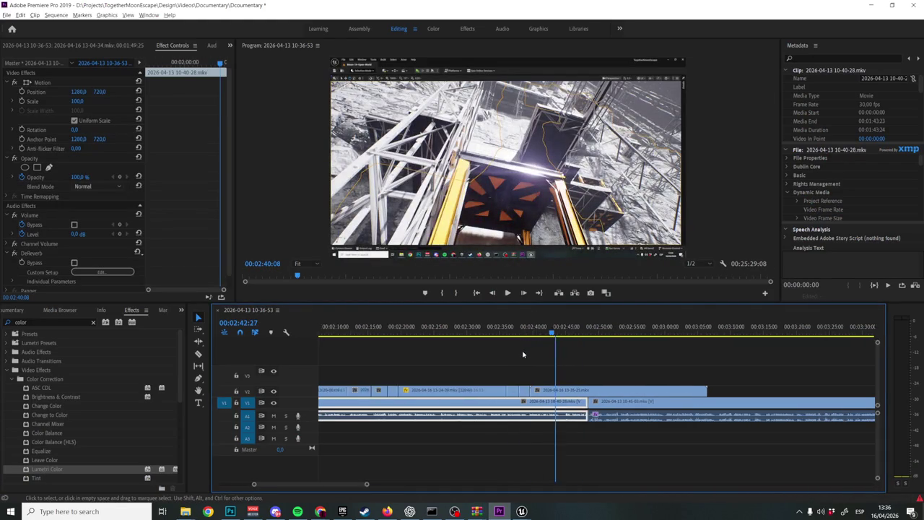
Trim the head of the 13-35-25 clip on V2 and preview the cut
scroll(524, 354, "down", 1)
mouse_move(543, 332)
left_mouse_down()
mouse_move(600, 332)
mouse_move(546, 353)
left_mouse_up()
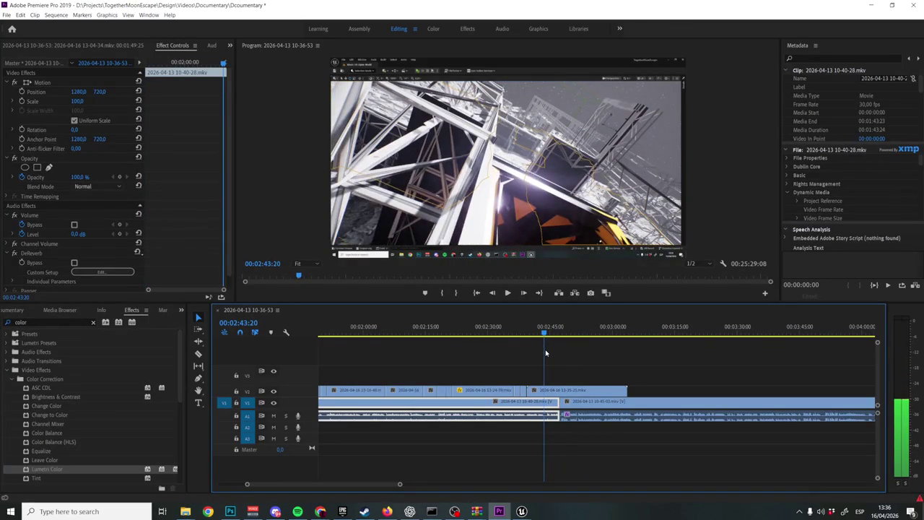
key("space")
left_click_drag(528, 391, 547, 391)
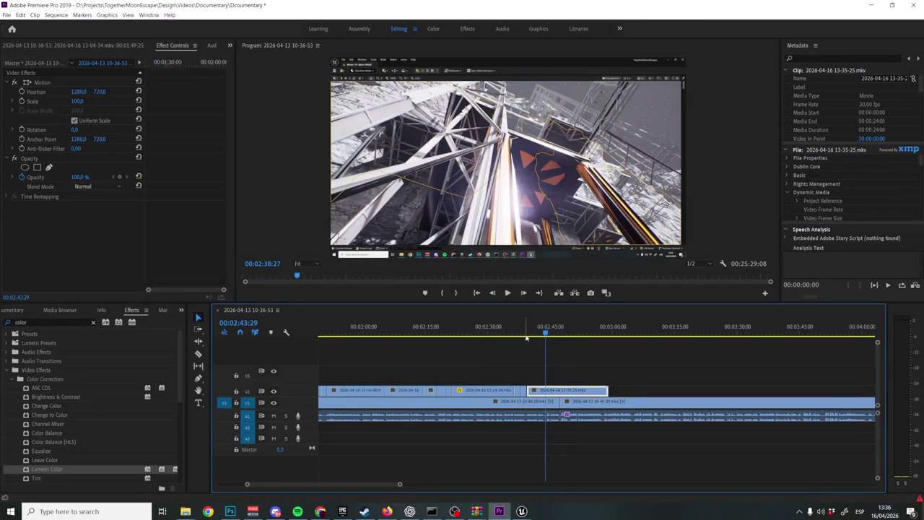
left_click(527, 337)
key("space")
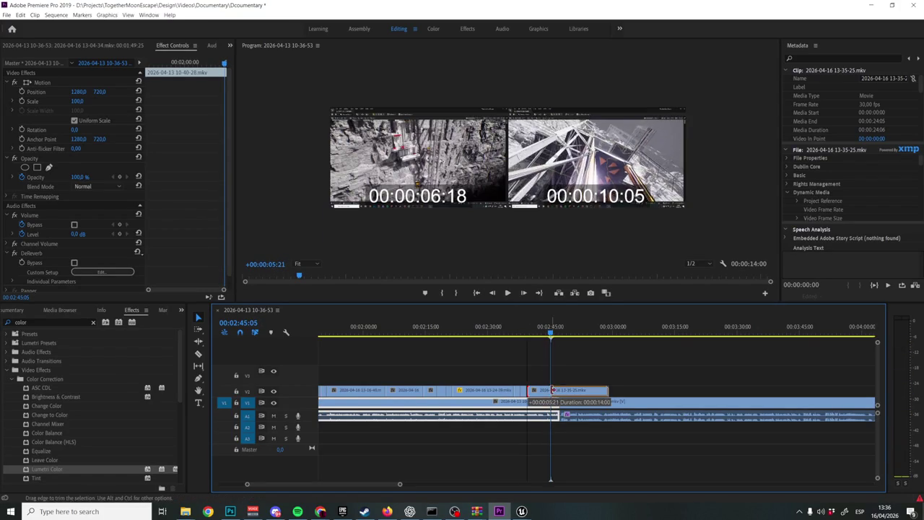
Slide the 13-35-25 clip along V2 and shorten its tail at about 00:02:43:08
left_click_drag(531, 390, 547, 395)
left_click(528, 332)
key("space")
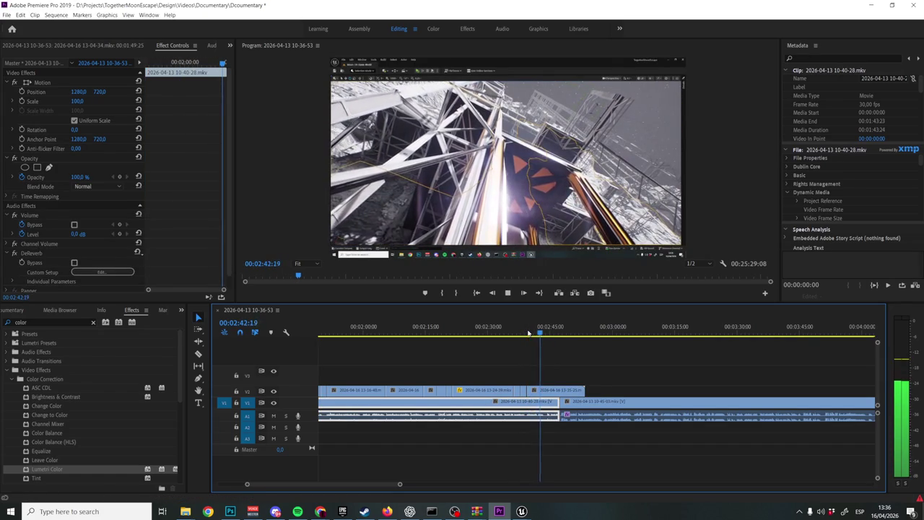
key("space")
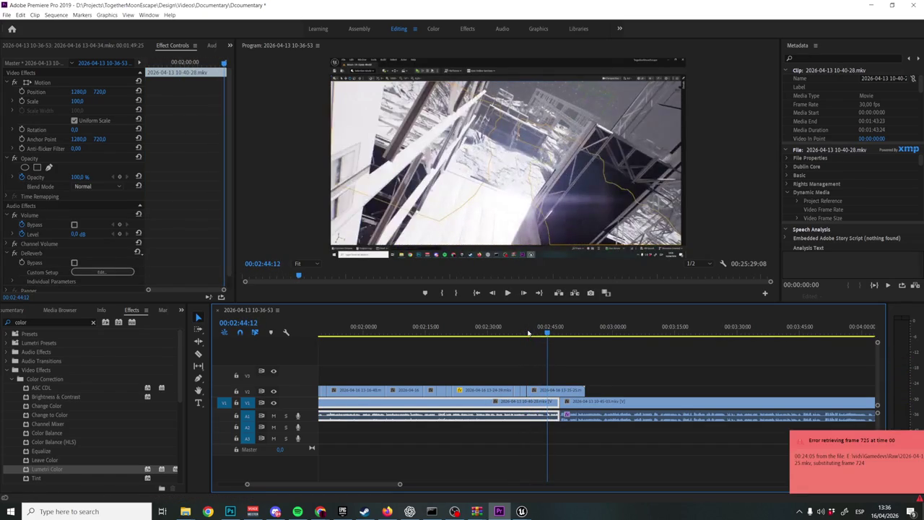
left_click_drag(549, 335, 546, 335)
left_click_drag(578, 390, 544, 390)
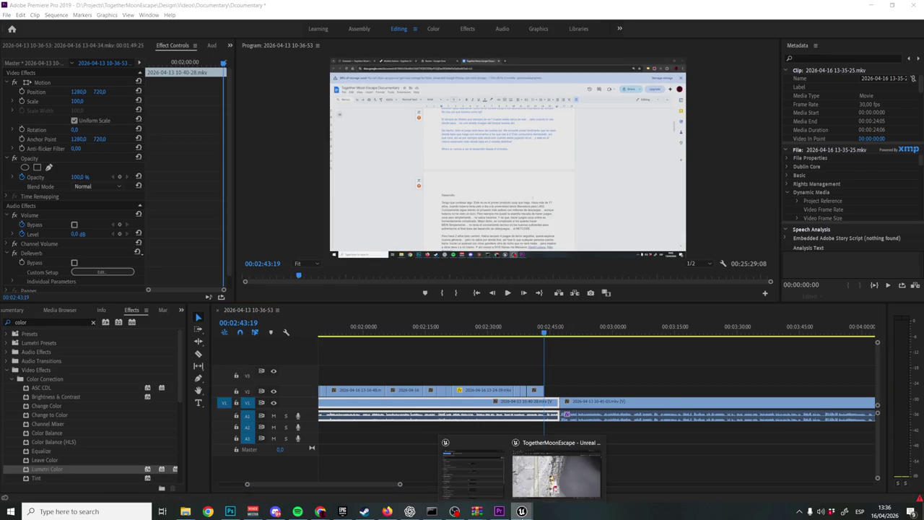
left_click(540, 482)
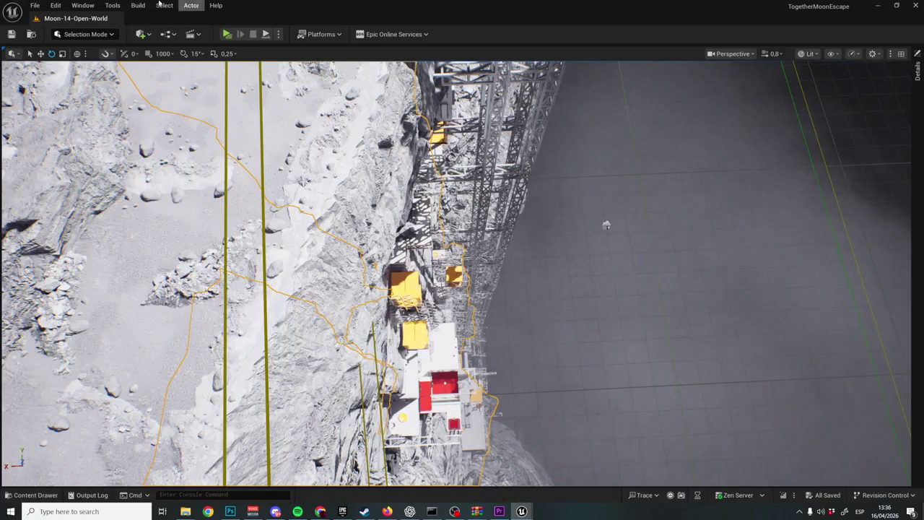
Load the Moon-11-Crater-Depths level through File > Open Level
left_click(36, 6)
left_click(108, 52)
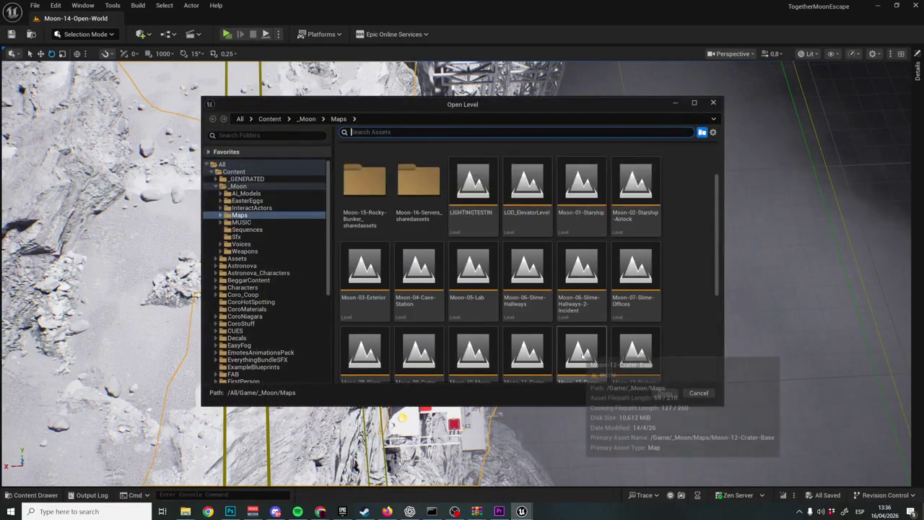
scroll(582, 352, "down", 2)
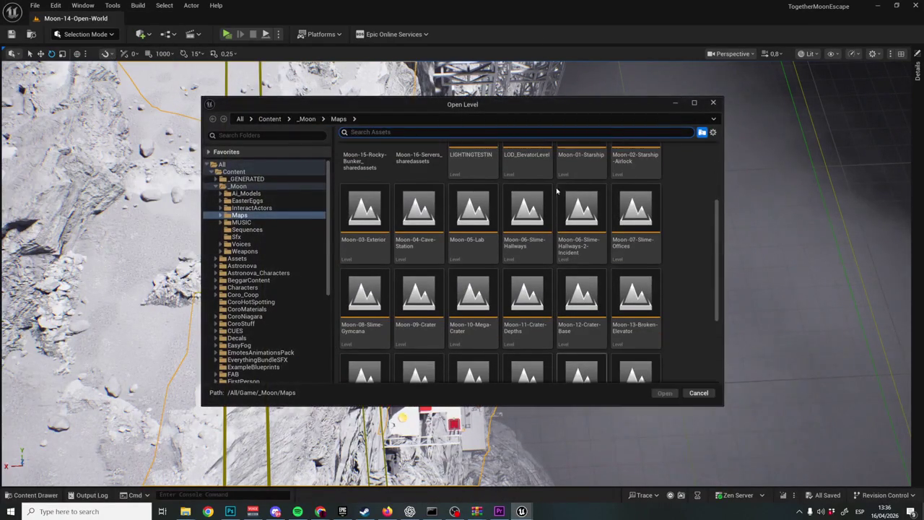
left_click(548, 307)
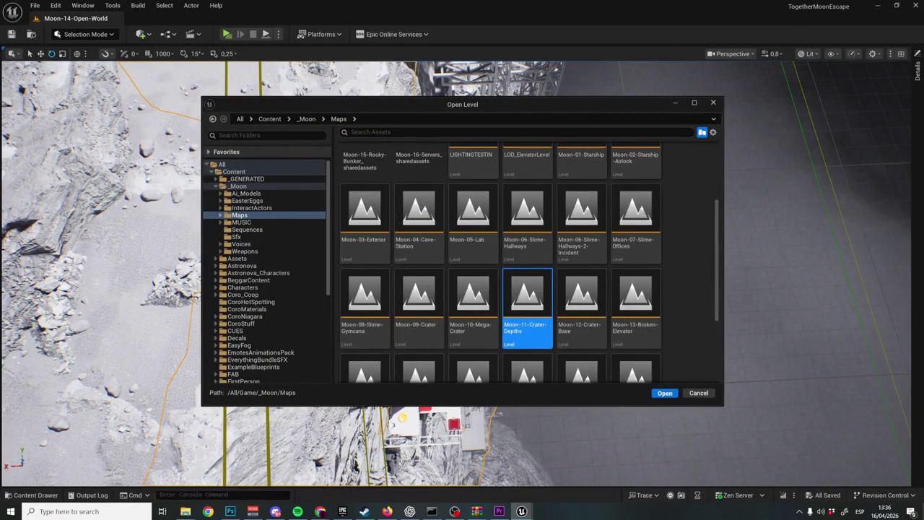
key("Return")
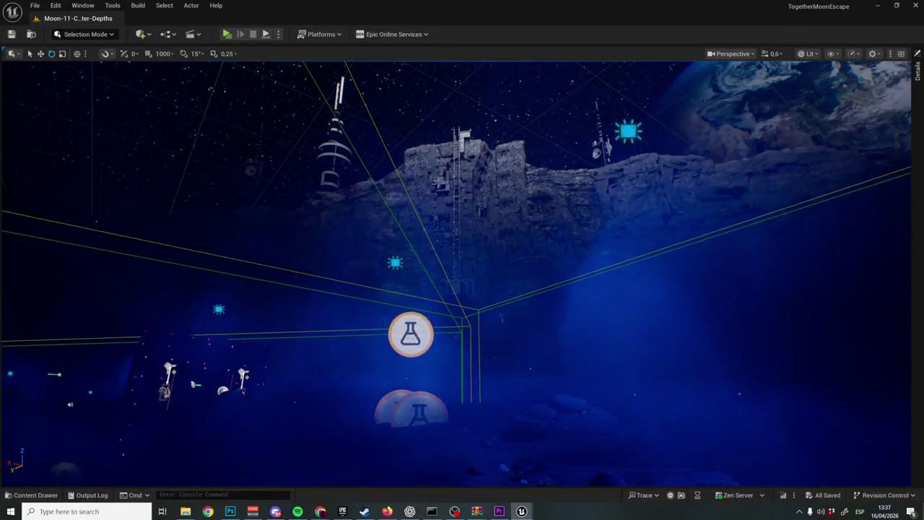
Zoom the viewport in and out around the Moon-11 lunar base during the flythrough
scroll(462, 275, "up", 5)
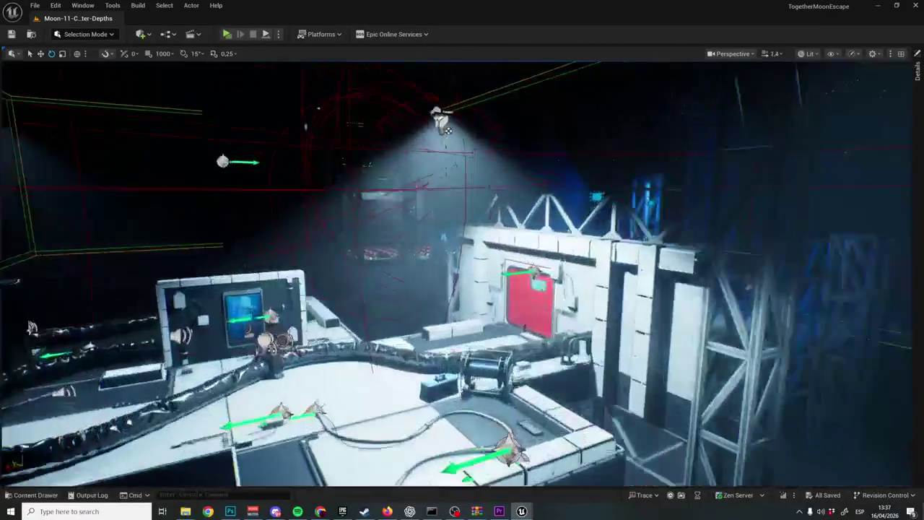
scroll(462, 274, "down", 2)
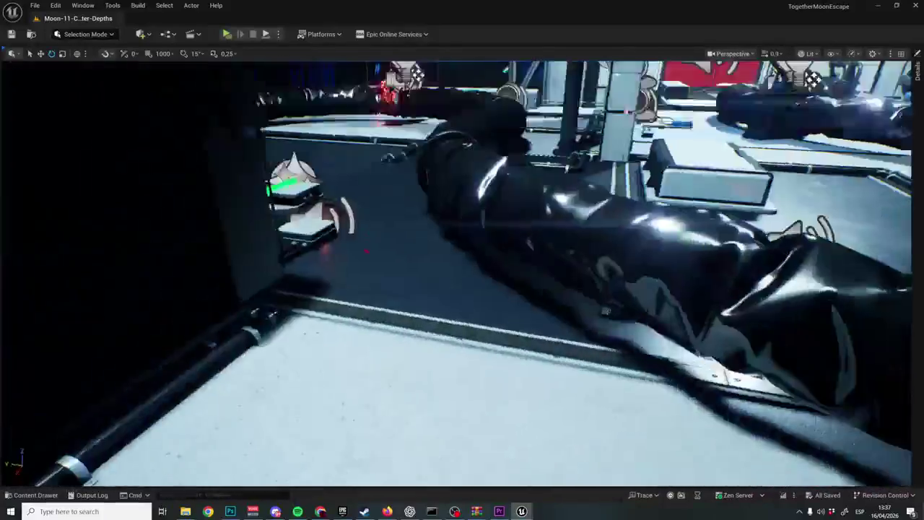
scroll(462, 274, "down", 3)
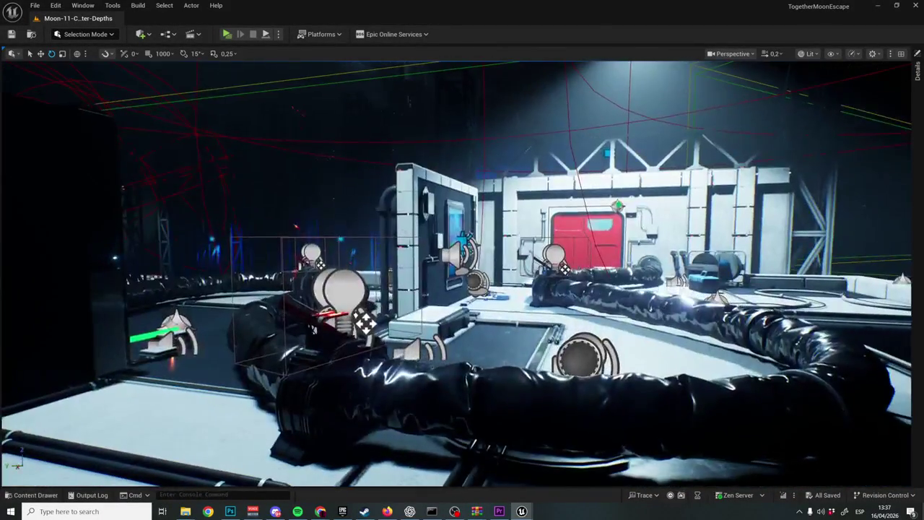
scroll(462, 275, "up", 5)
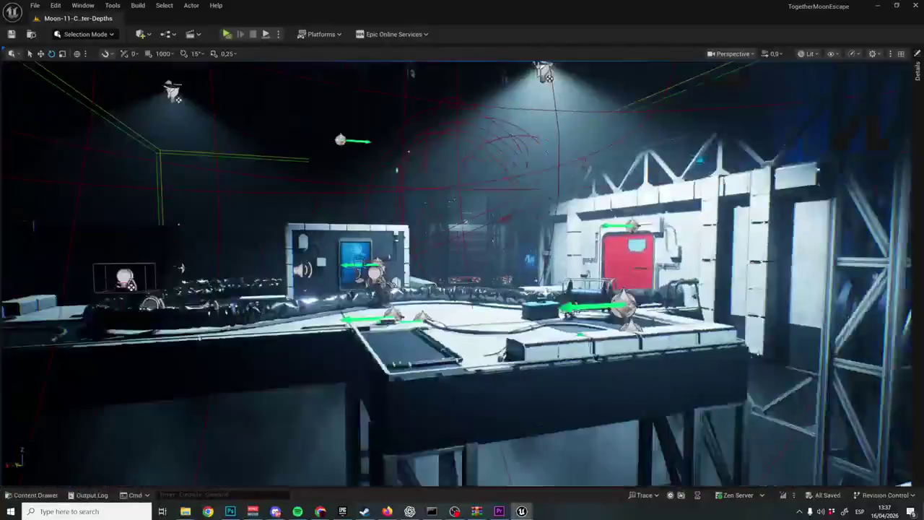
scroll(462, 275, "down", 2)
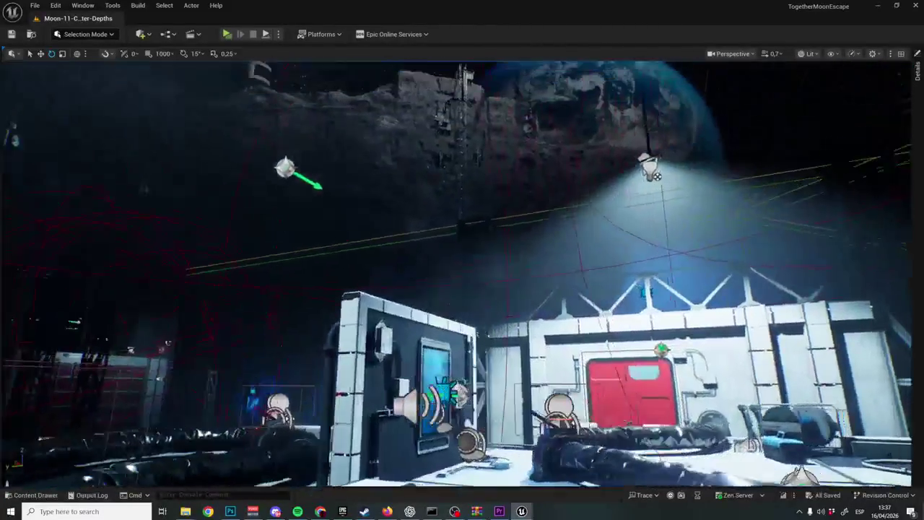
scroll(462, 274, "down", 3)
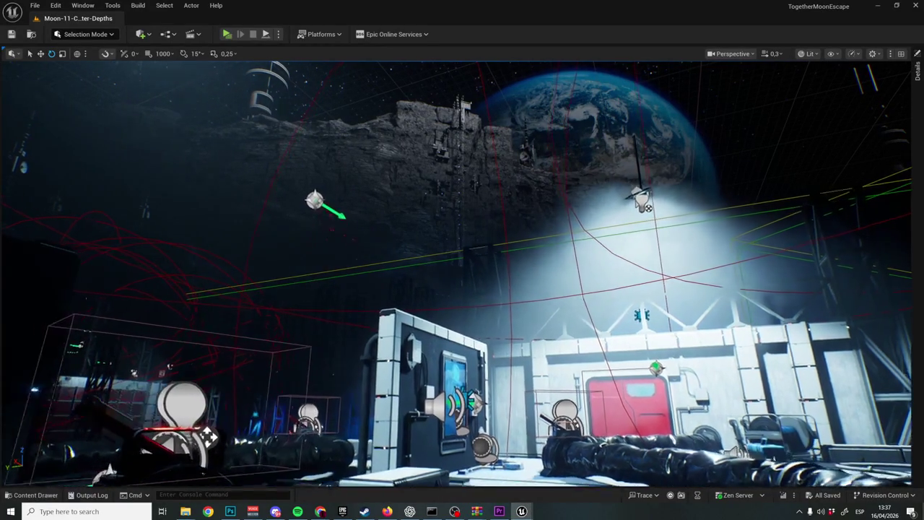
scroll(463, 274, "up", 5)
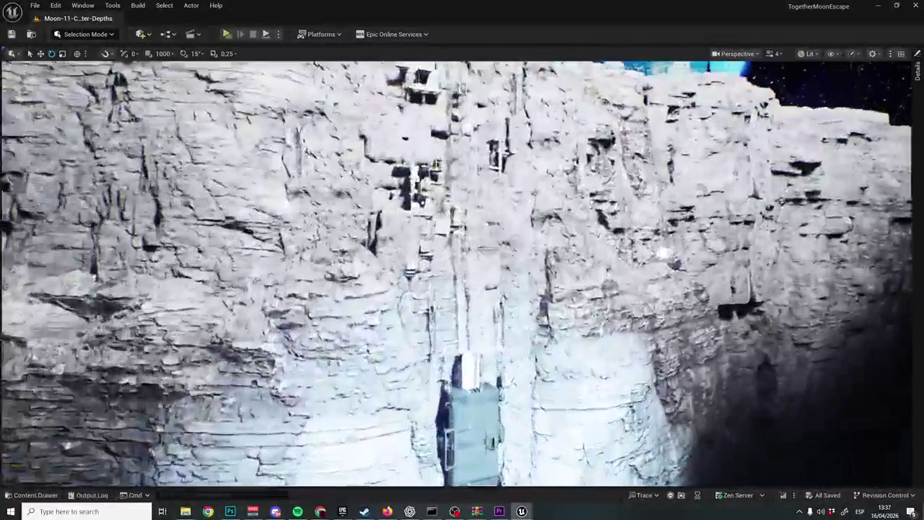
scroll(462, 274, "up", 10)
scroll(462, 275, "up", 3)
scroll(462, 274, "up", 3)
scroll(462, 275, "up", 3)
scroll(462, 275, "up", 3)
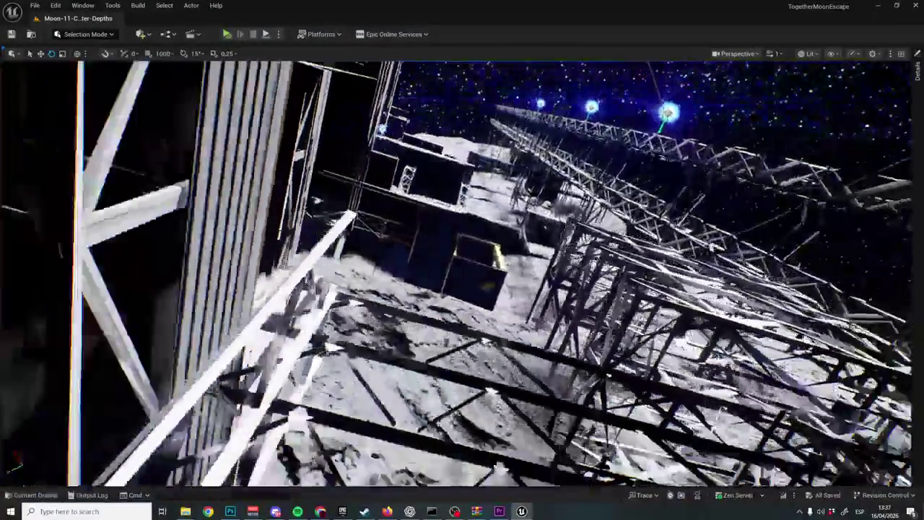
scroll(462, 274, "up", 3)
scroll(462, 274, "up", 3)
scroll(462, 275, "up", 3)
scroll(462, 274, "up", 3)
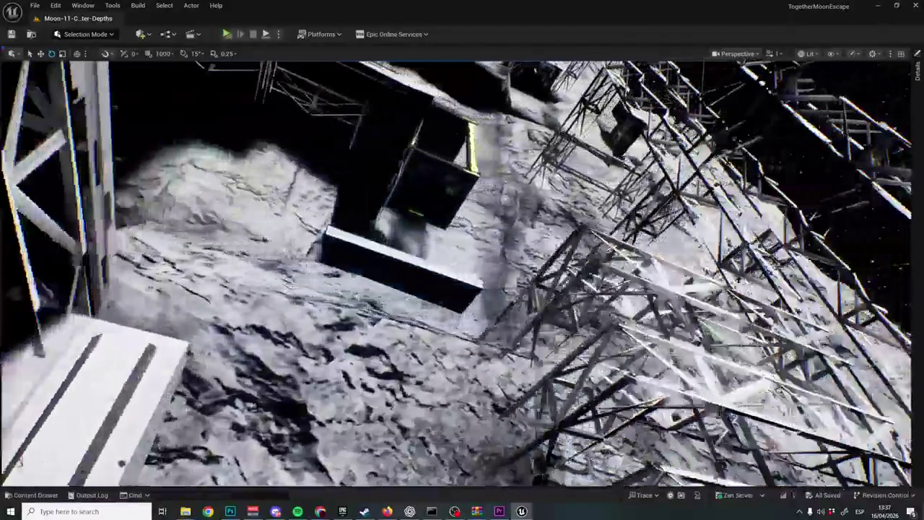
scroll(462, 274, "up", 3)
scroll(462, 275, "up", 3)
scroll(462, 275, "up", 3)
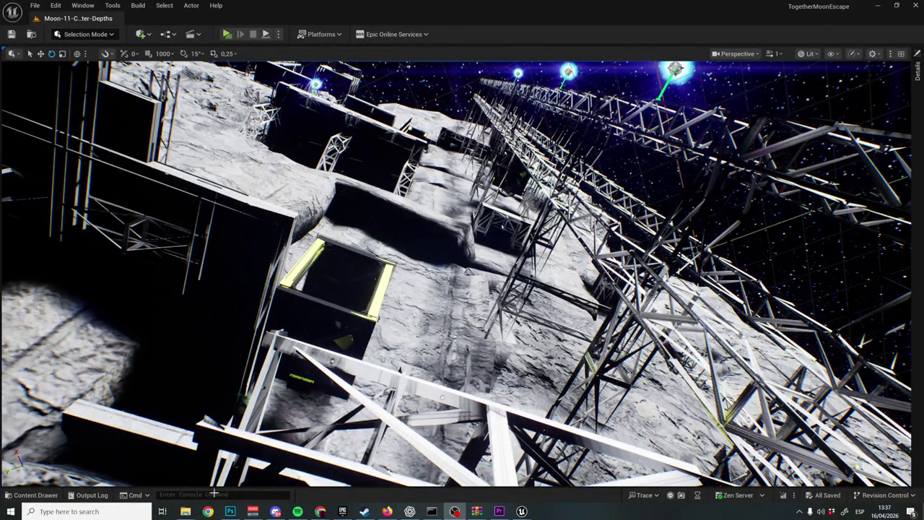
mouse_move(185, 511)
left_click(138, 470)
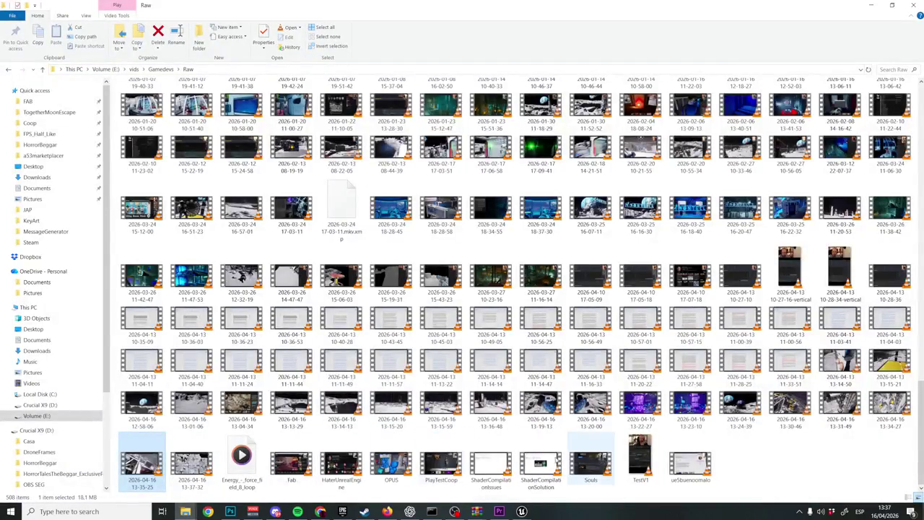
left_click(213, 455)
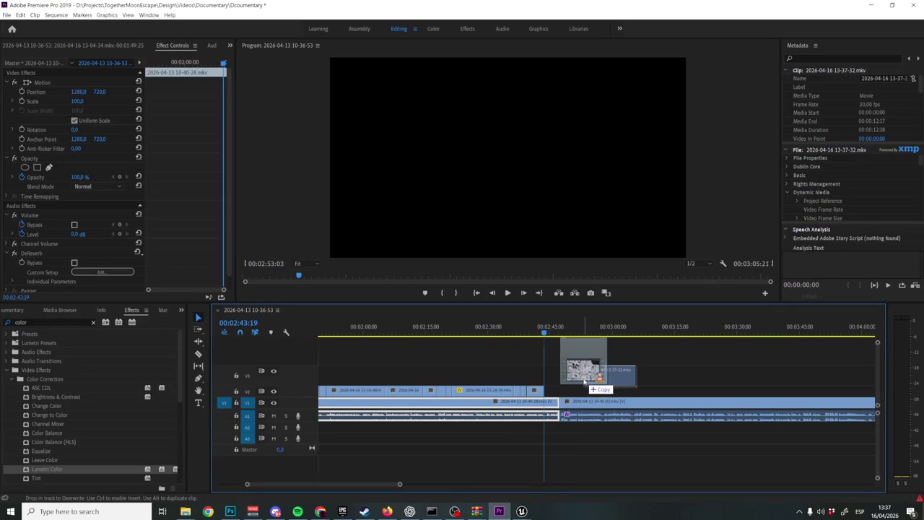
mouse_move(498, 515)
left_mouse_down()
mouse_move(578, 382)
mouse_move(556, 390)
left_mouse_up()
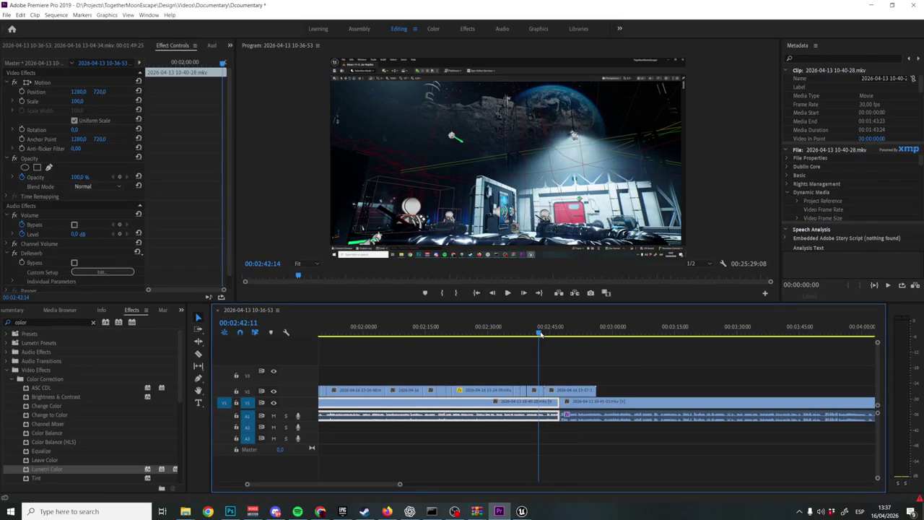
Preview the new 13-37-32 clip on V2, zooming in to review the cut around 02:42
key("space")
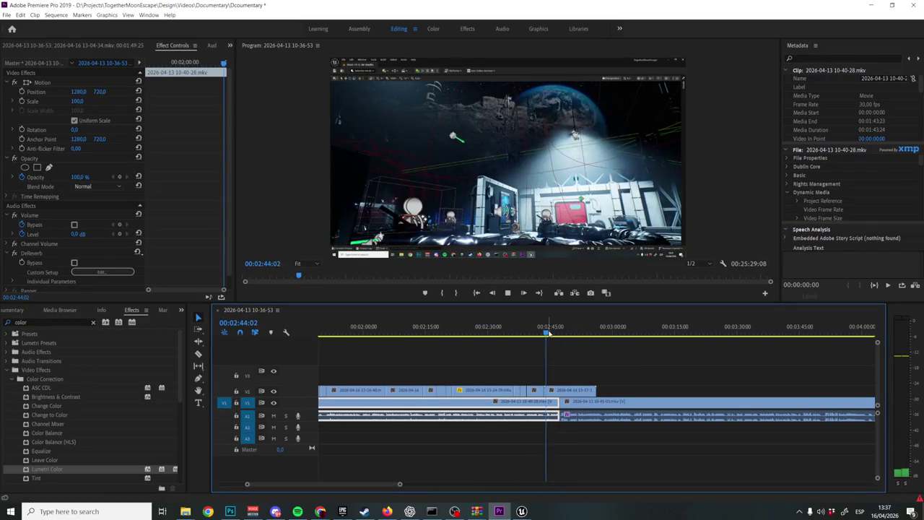
key("space")
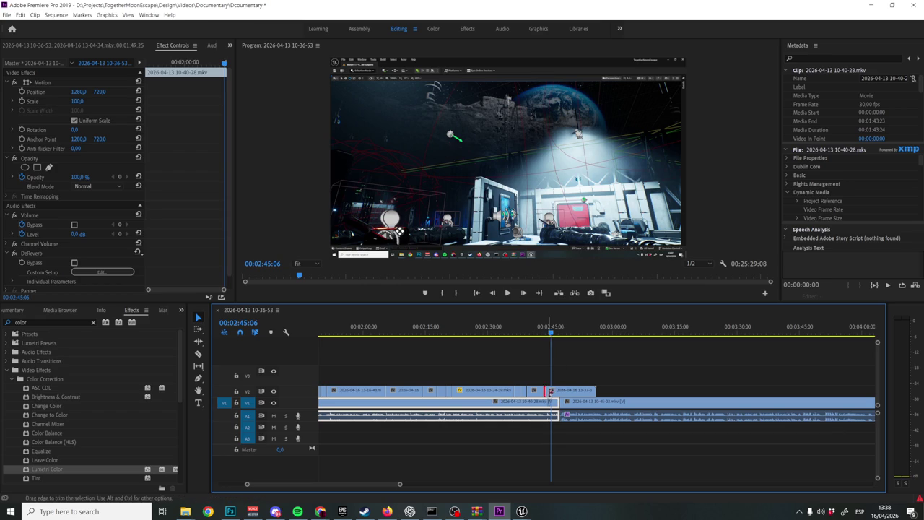
left_click(555, 391)
key("space")
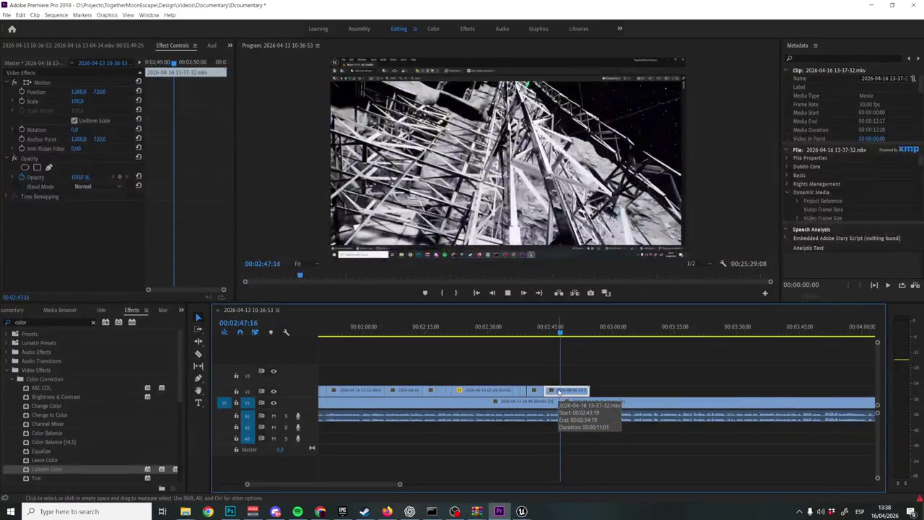
key("space")
key("equal")
key("equal")
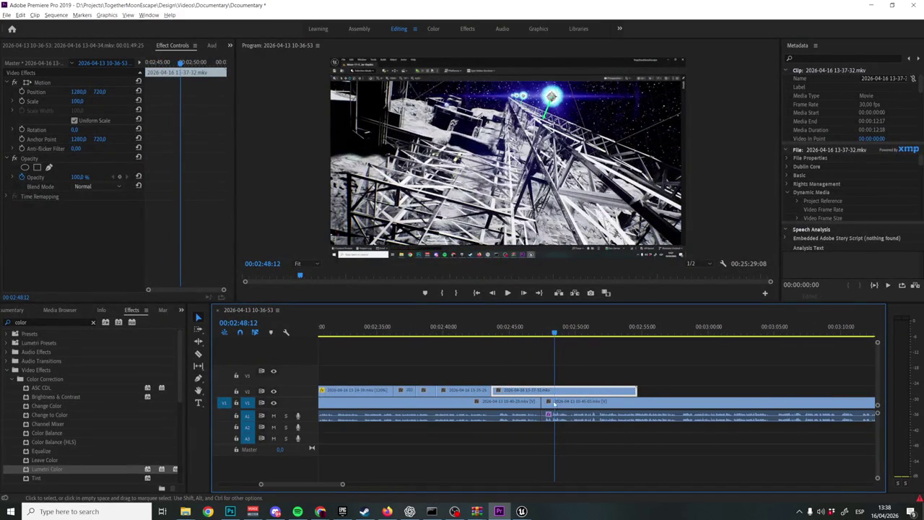
left_click(482, 331)
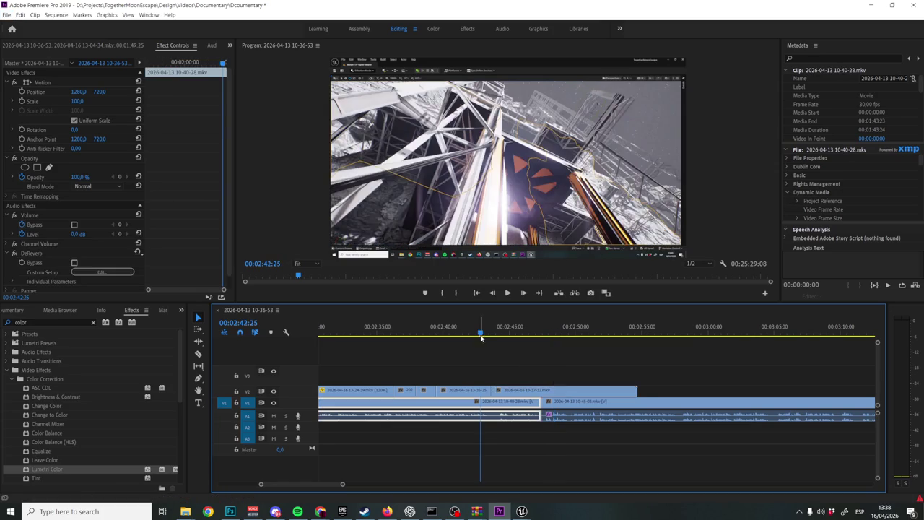
key("space")
key("space")
left_click(460, 332)
key("space")
key("space")
Shift the 13-37-32 clip slightly earlier on V2 so it ends near 02:47
left_click_drag(486, 392, 477, 392)
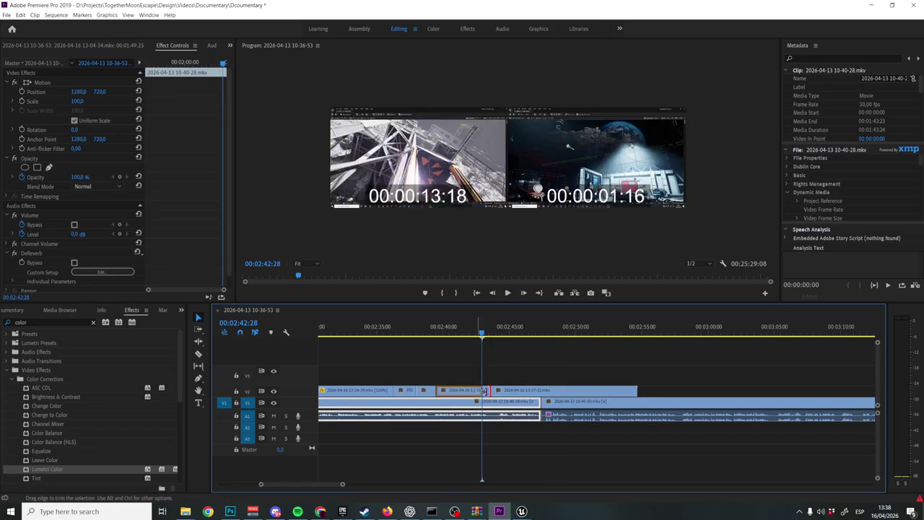
left_click_drag(637, 390, 535, 396)
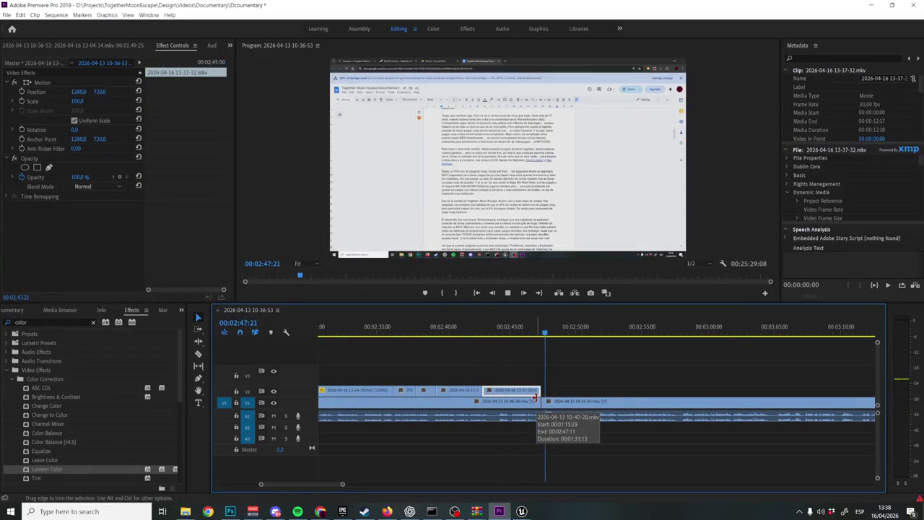
key("space")
right_click(514, 391)
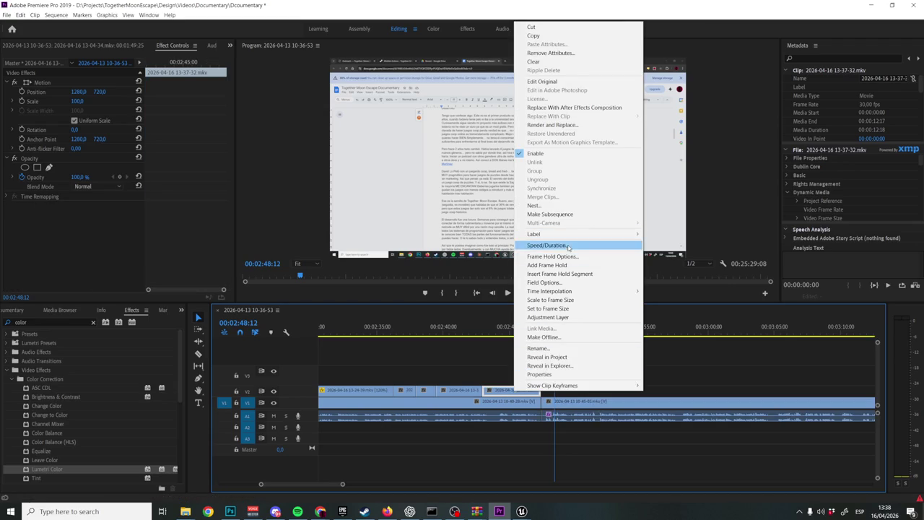
Set the 13-37-32 clip to 130% speed, extend its end to the 02:48 cut, and replay it
left_click(546, 246)
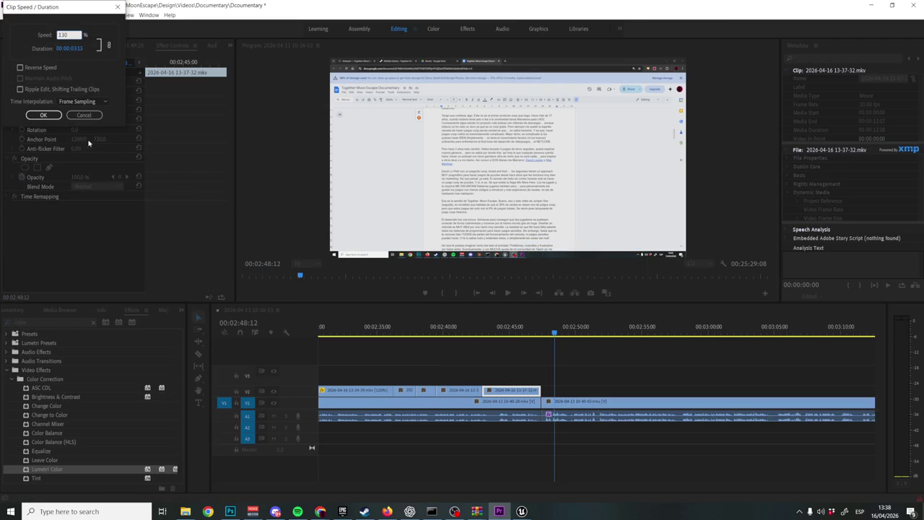
left_click(40, 115)
left_click_drag(534, 390, 539, 390)
left_click(469, 323)
key("space")
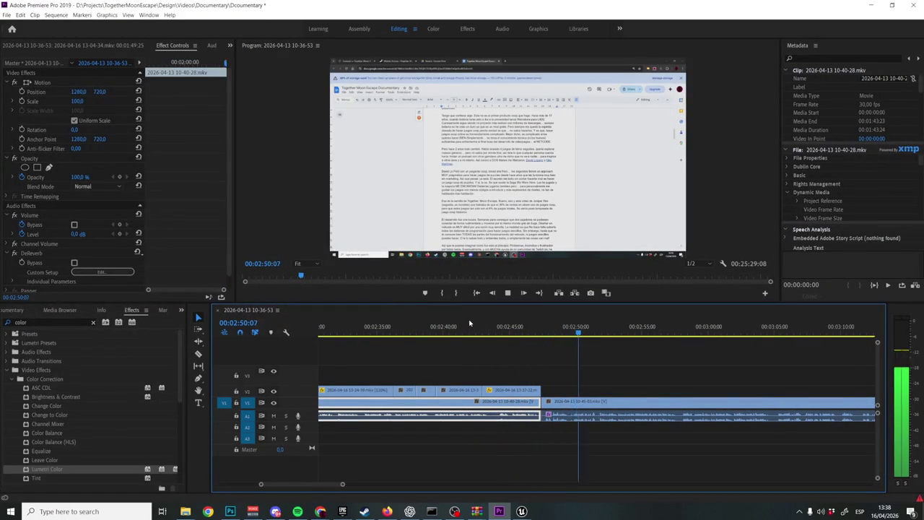
Replay the revised V2 section from about 02:43, zoomed out, stopping at 03:10
left_click(529, 330)
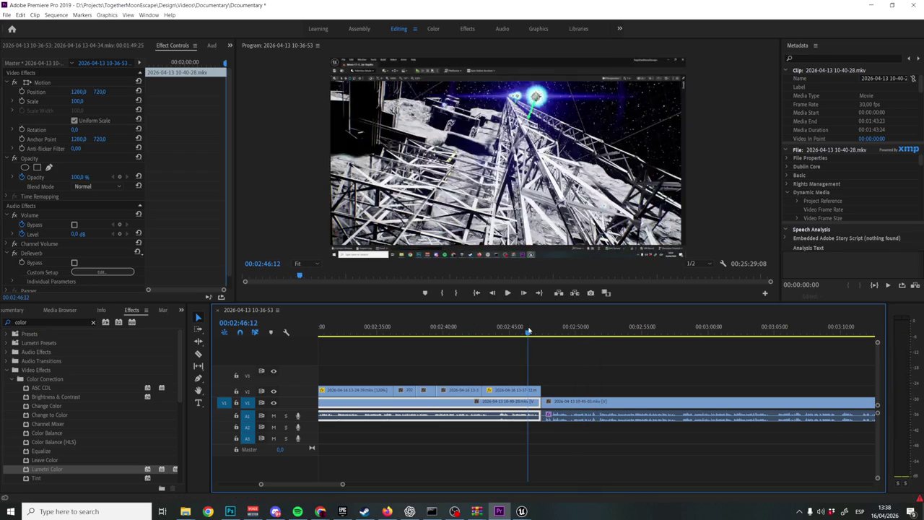
left_click(464, 332)
left_click(482, 331)
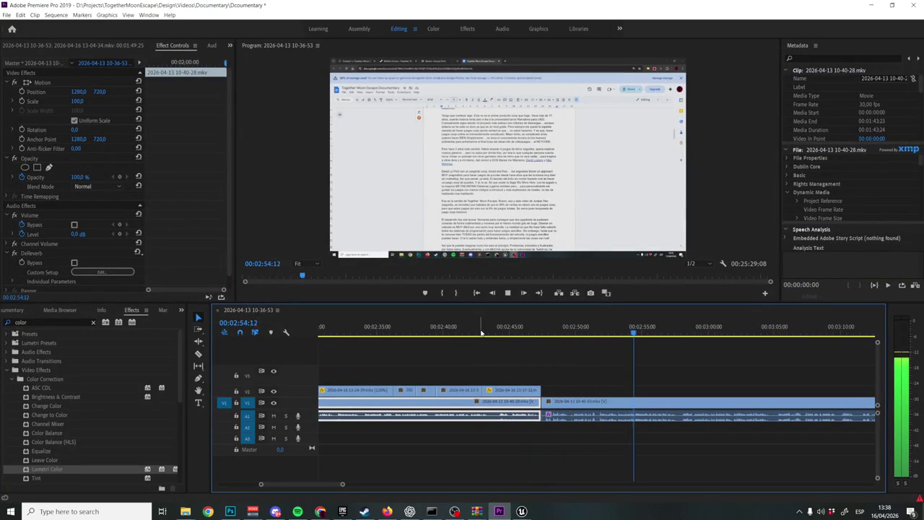
key("minus")
key("minus")
key("minus")
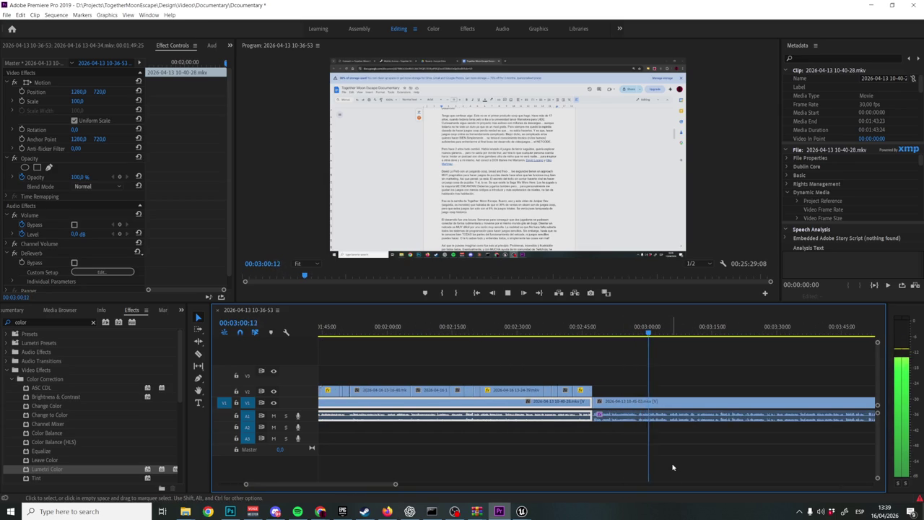
scroll(673, 466, "down", 2)
scroll(673, 467, "down", 2)
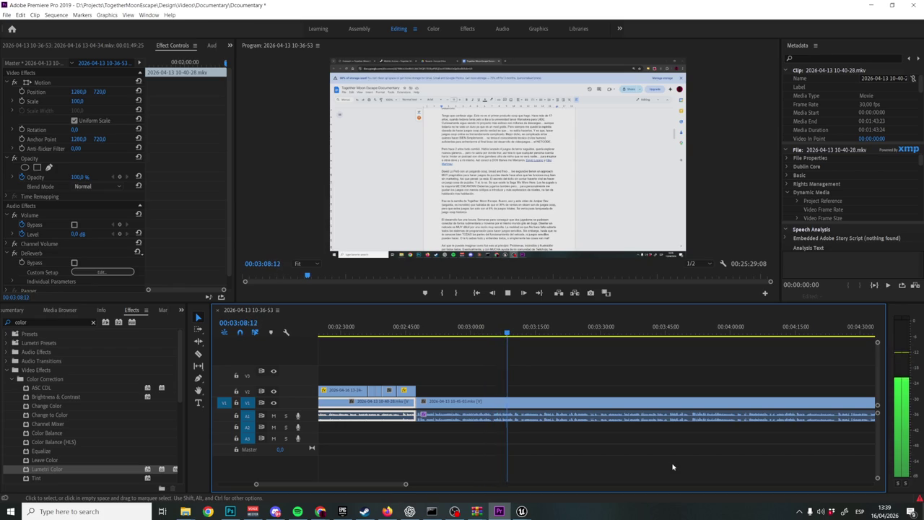
key("space")
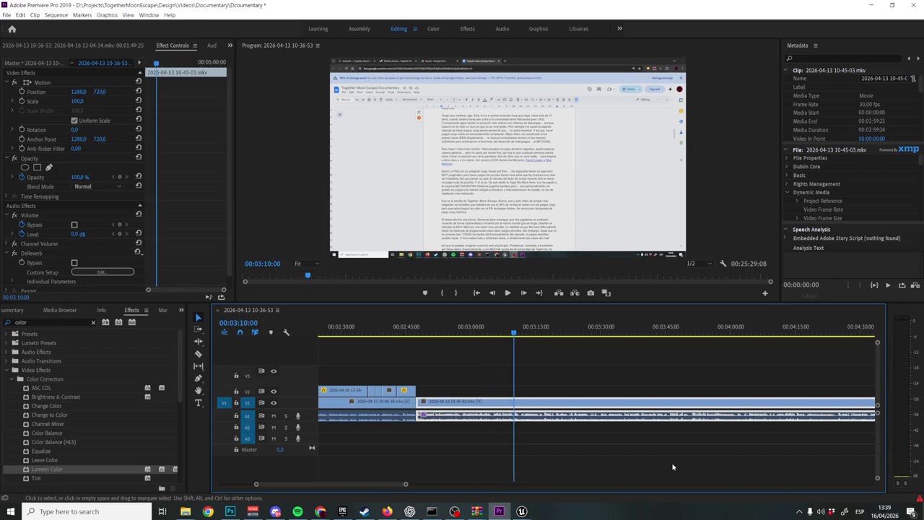
Deselect the clips and switch to the Wishlist Actions Chrome window
left_click(454, 373)
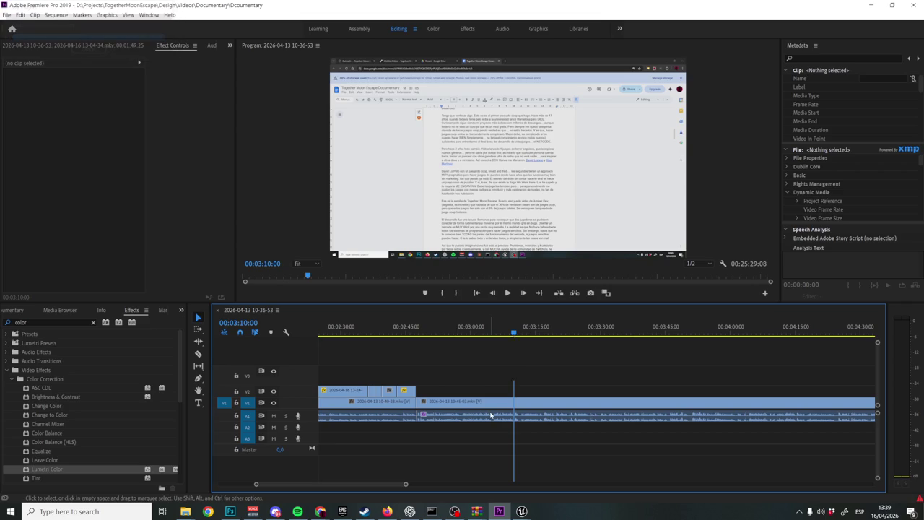
scroll(490, 415, "up", 3)
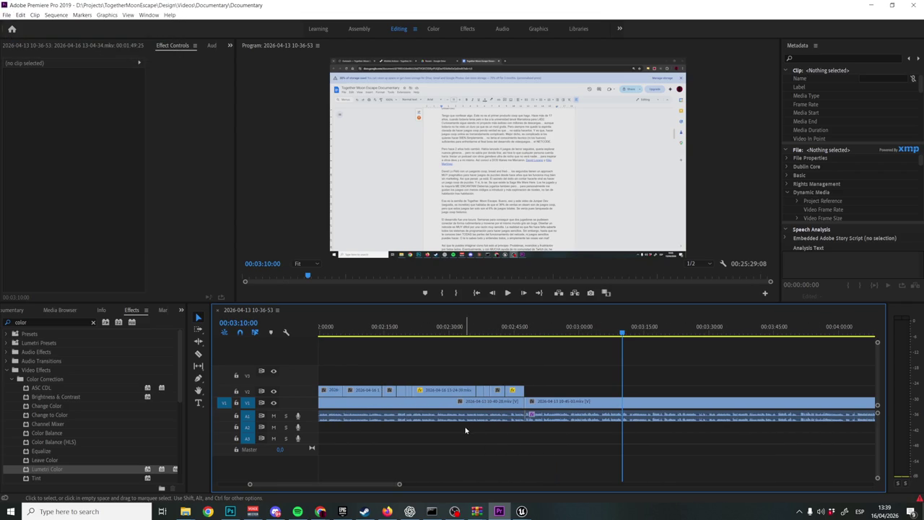
left_click(322, 511)
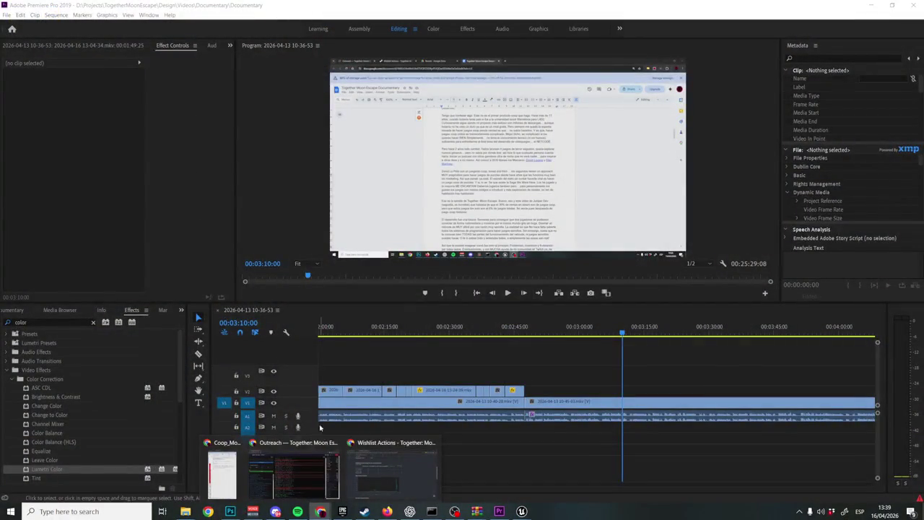
left_click(358, 443)
Go to YouTube and search for 'warcelona'
left_click(212, 28)
type("youtube.com")
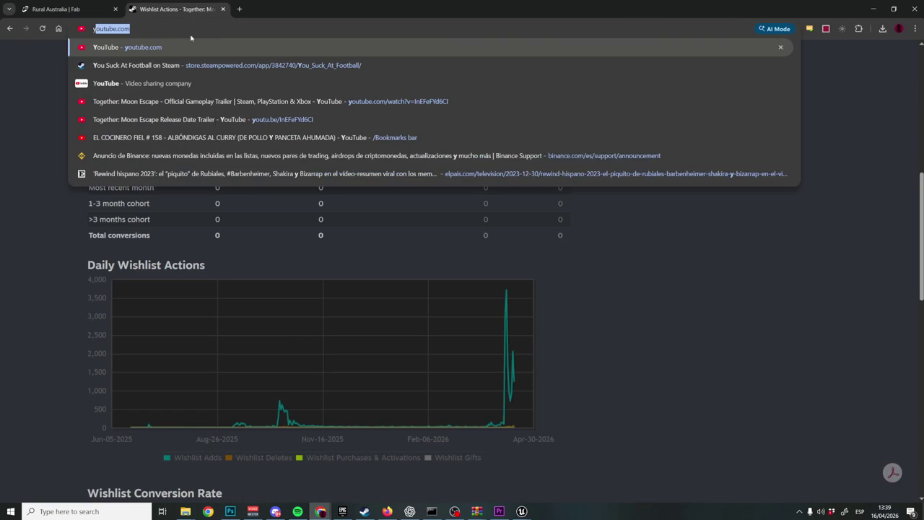
left_click(188, 46)
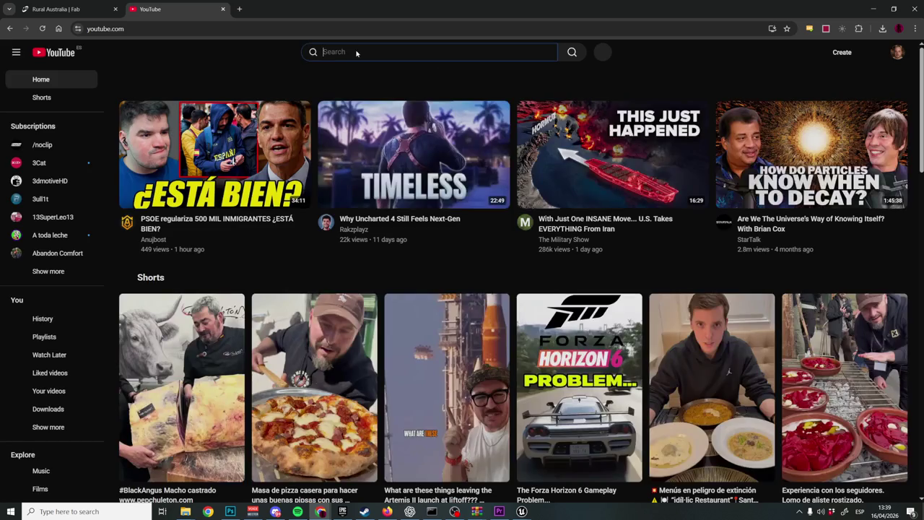
left_click(355, 51)
type("warcelona")
key("Return")
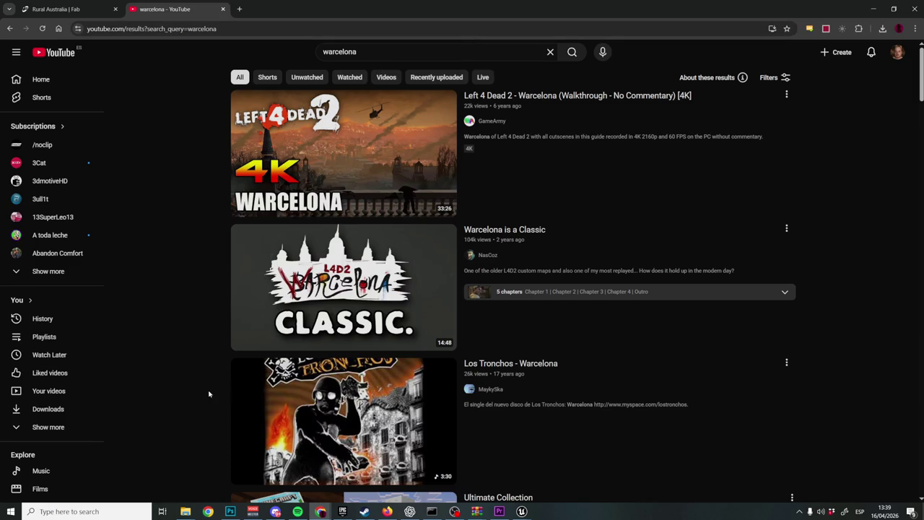
Zoom the results page to 150% and open 'Warcelona is a Classic'
key("ctrl+plus")
key("ctrl+plus")
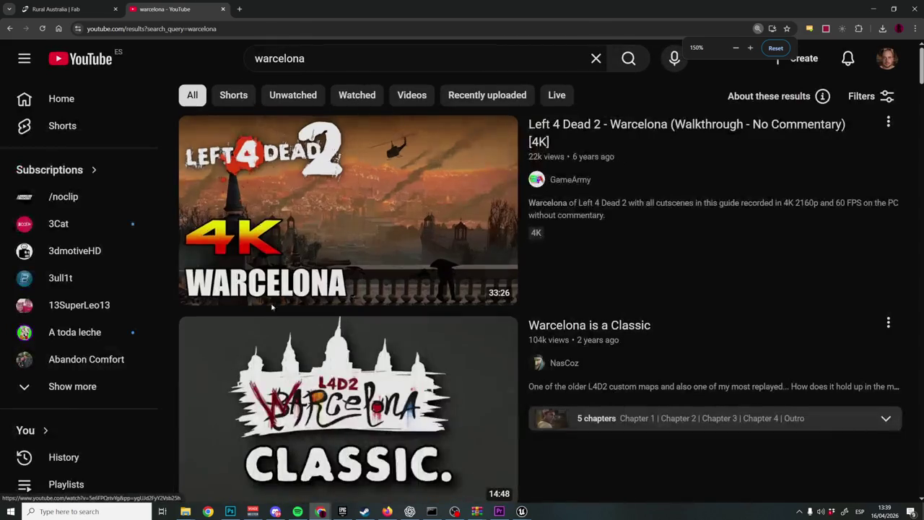
key("ctrl+plus")
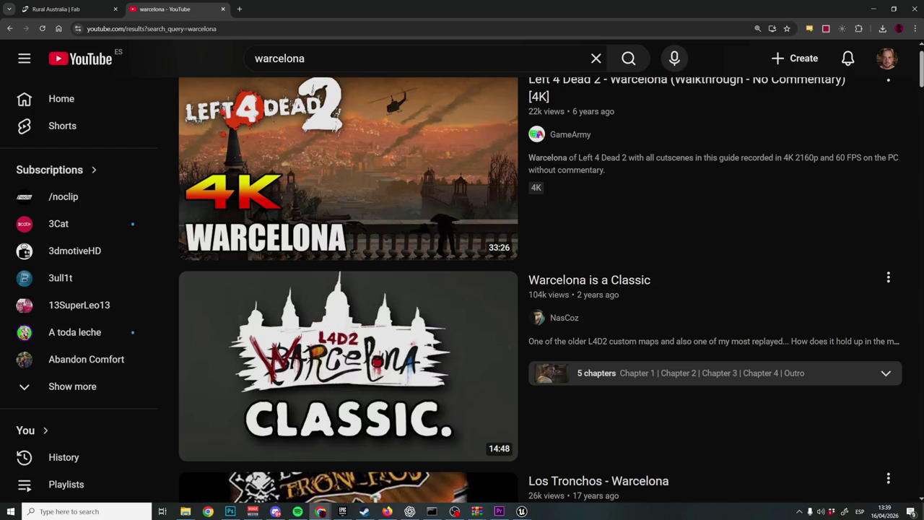
key("alt+Tab")
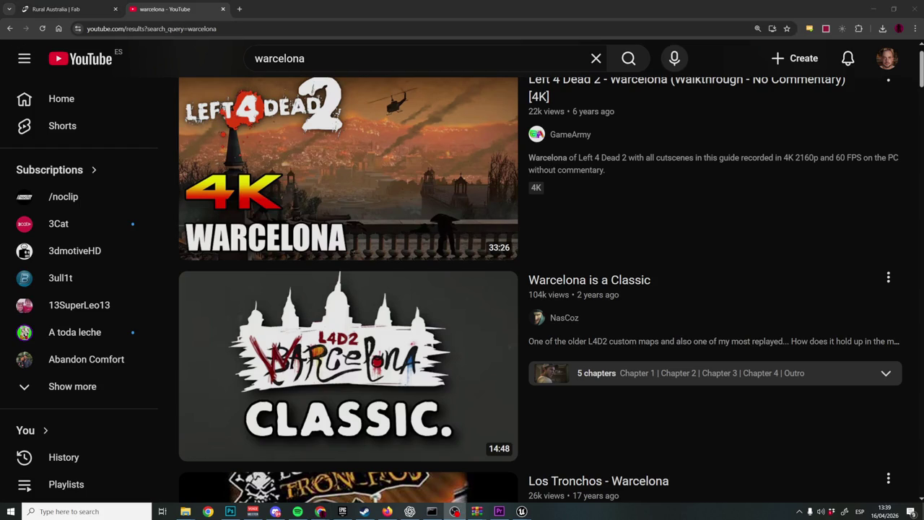
left_click(254, 360)
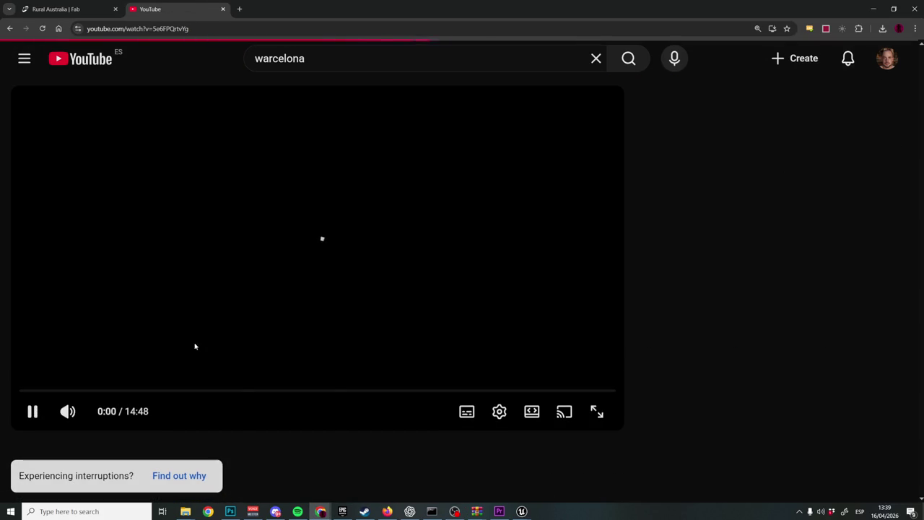
Watch 'Warcelona is a Classic' full screen, restarting it from the beginning
left_click(598, 412)
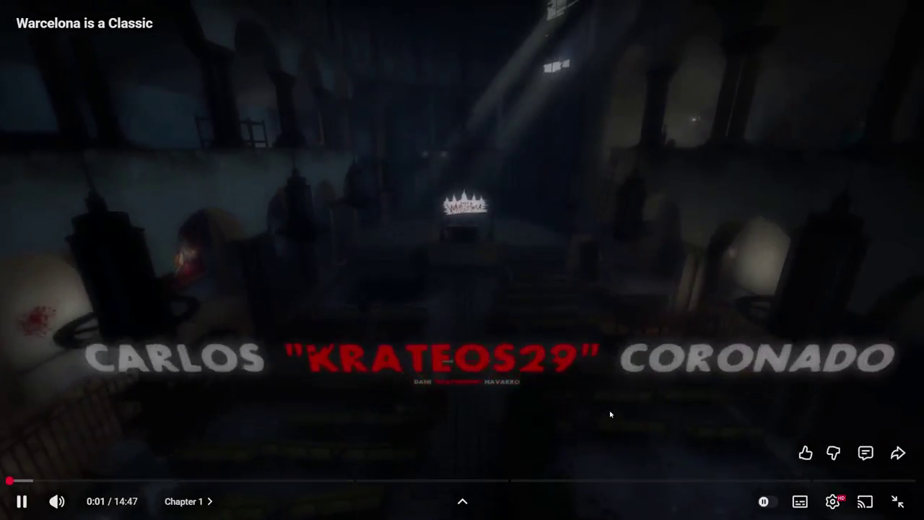
left_click(611, 413)
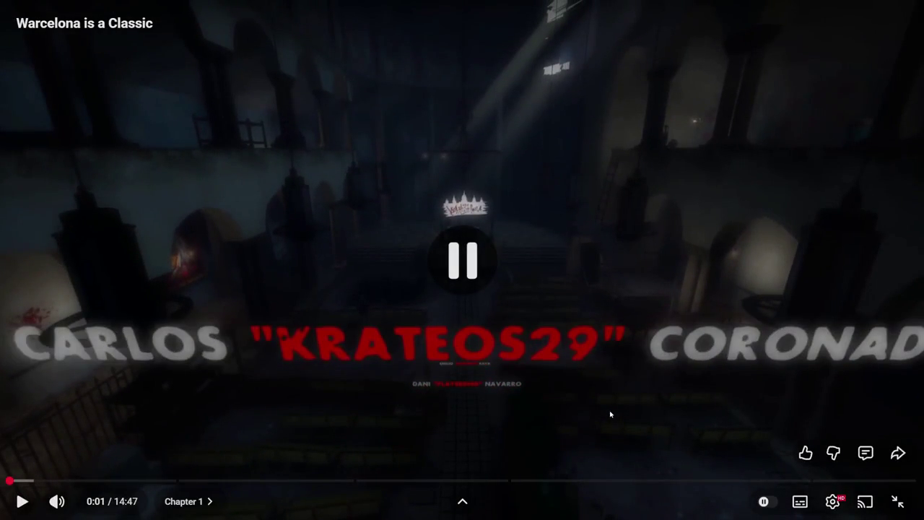
left_click(21, 483)
left_click(266, 119)
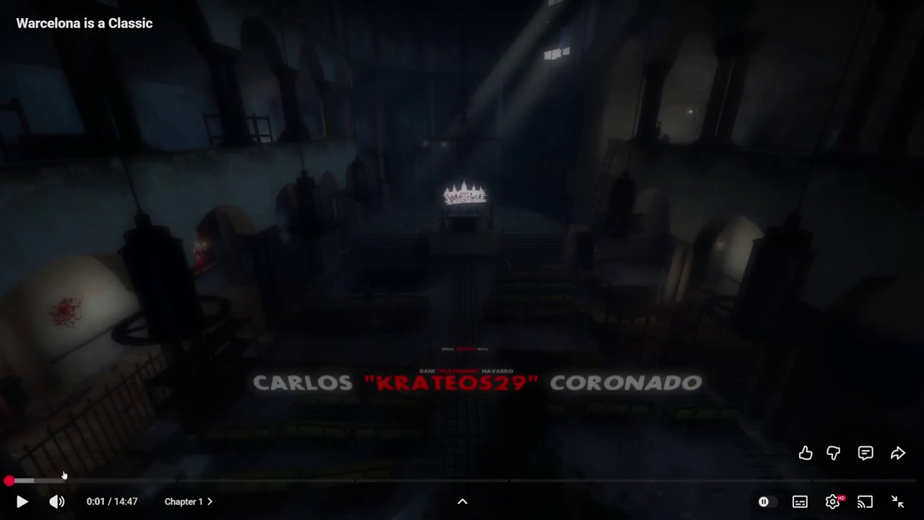
left_click(46, 450)
left_click(107, 392)
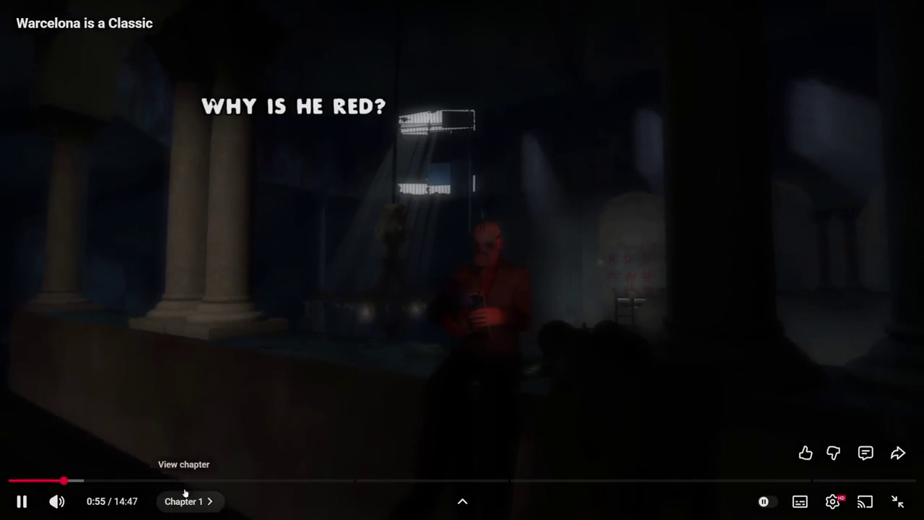
Skip ahead through the chapters to 5:39, pause on the city scene, and exit full screen
left_click(186, 480)
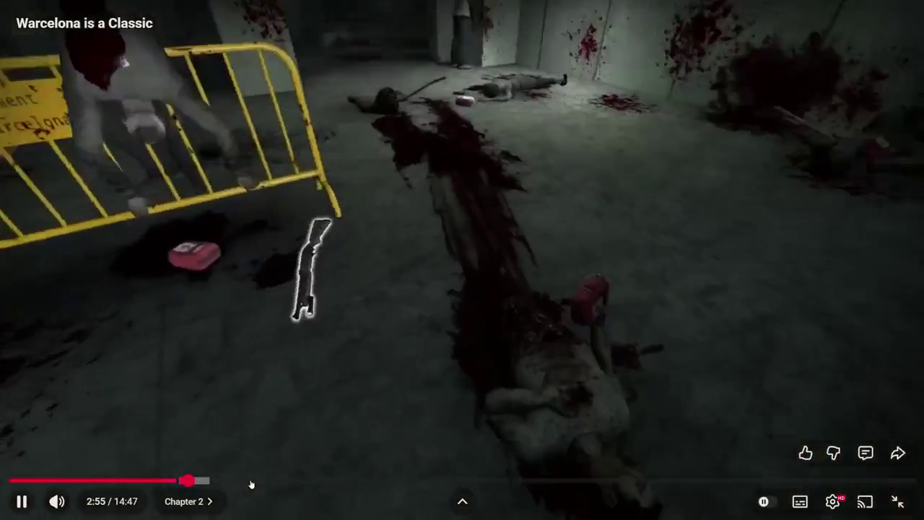
left_click(250, 483)
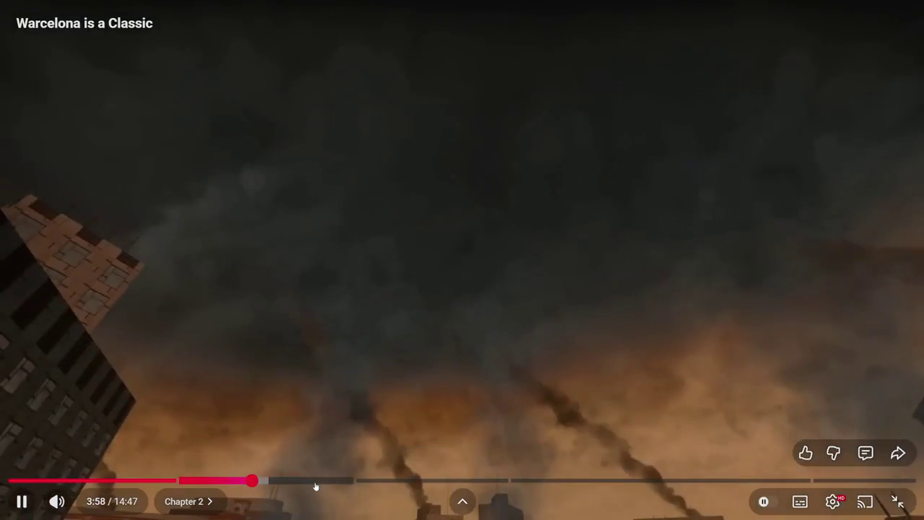
left_click(316, 482)
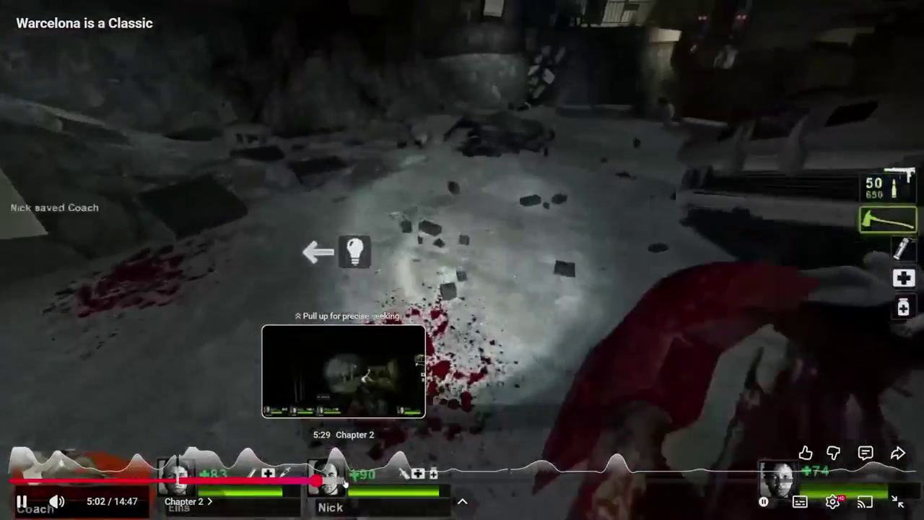
left_click(357, 483)
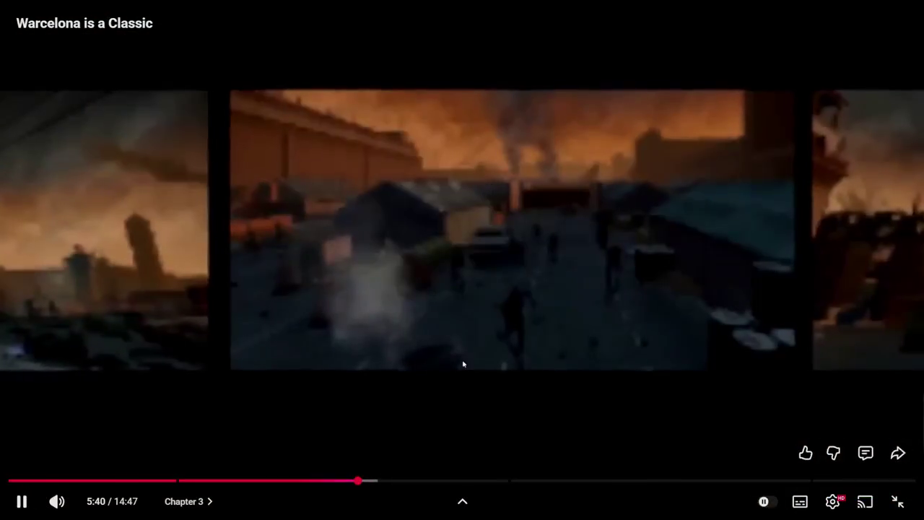
left_click(463, 367)
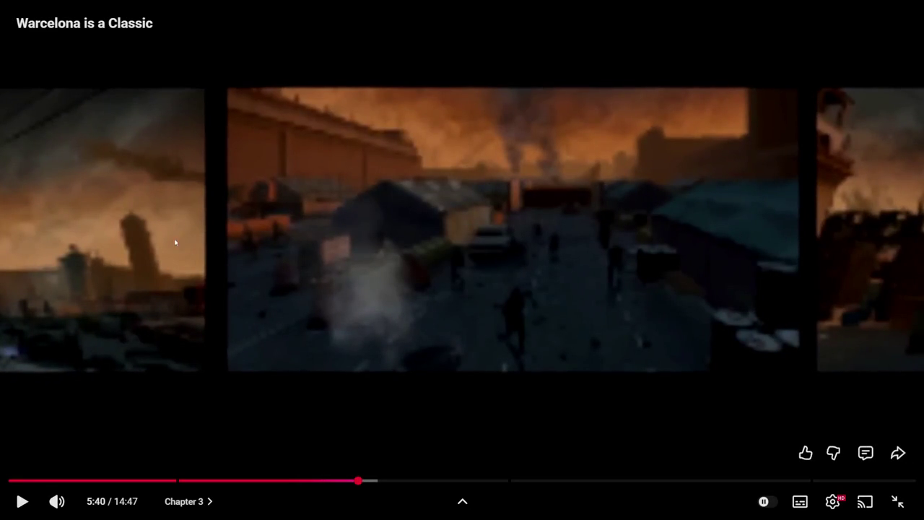
left_click(897, 501)
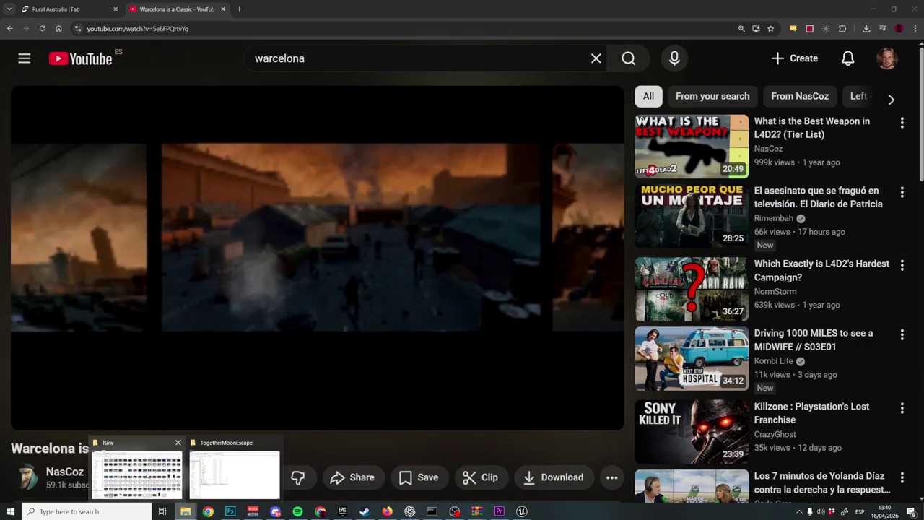
mouse_move(186, 511)
left_click(137, 465)
left_click(243, 469)
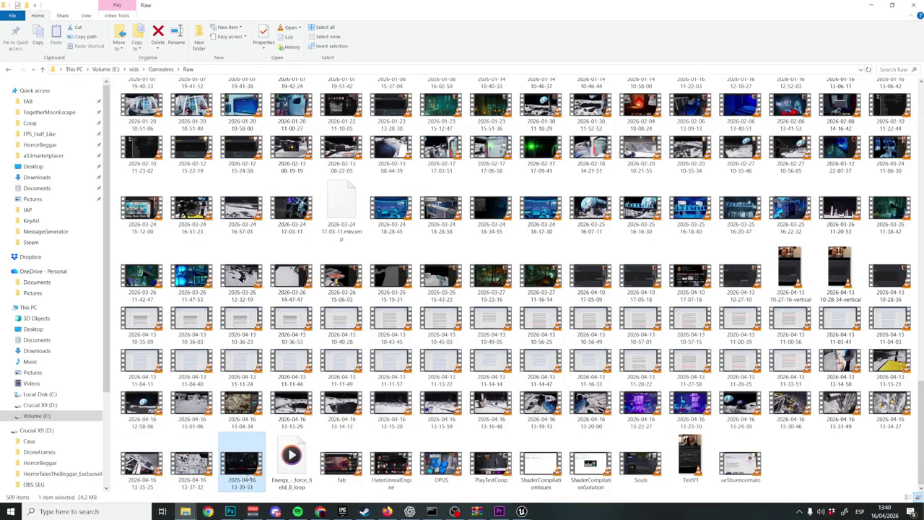
left_click_drag(426, 390, 557, 391)
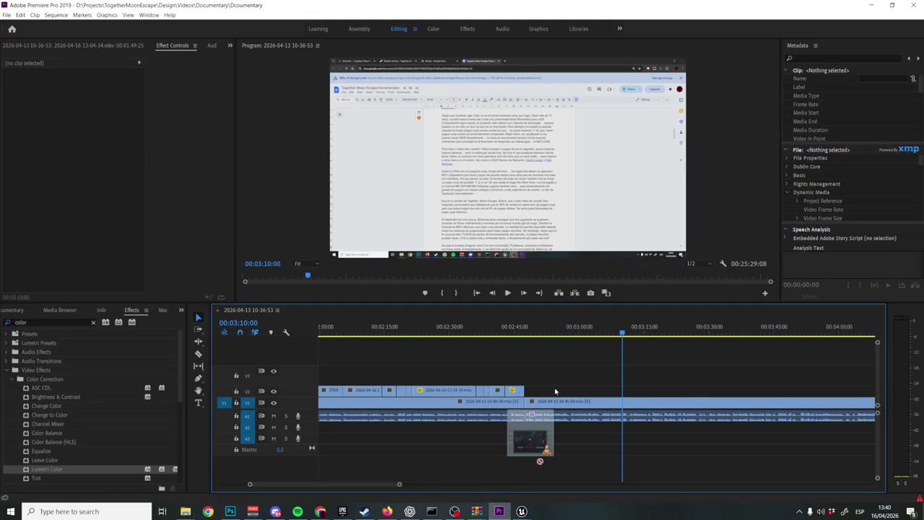
mouse_move(557, 391)
left_mouse_down()
mouse_move(526, 393)
mouse_move(553, 365)
mouse_move(543, 391)
left_mouse_up()
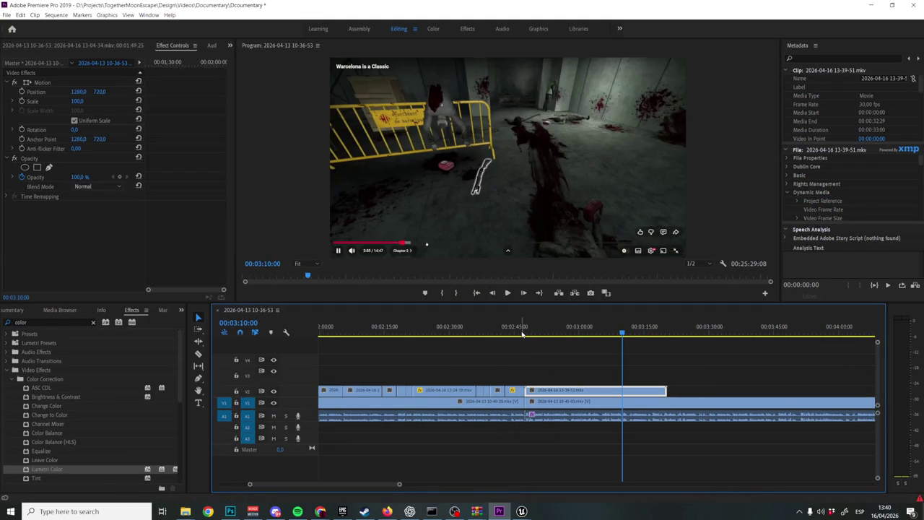
left_click(521, 332)
Preview the 13-39-51 clip and cut it on V2 at 02:49:25 and 02:59:05
mouse_move(522, 334)
left_mouse_down()
mouse_move(558, 330)
mouse_move(531, 333)
left_mouse_up()
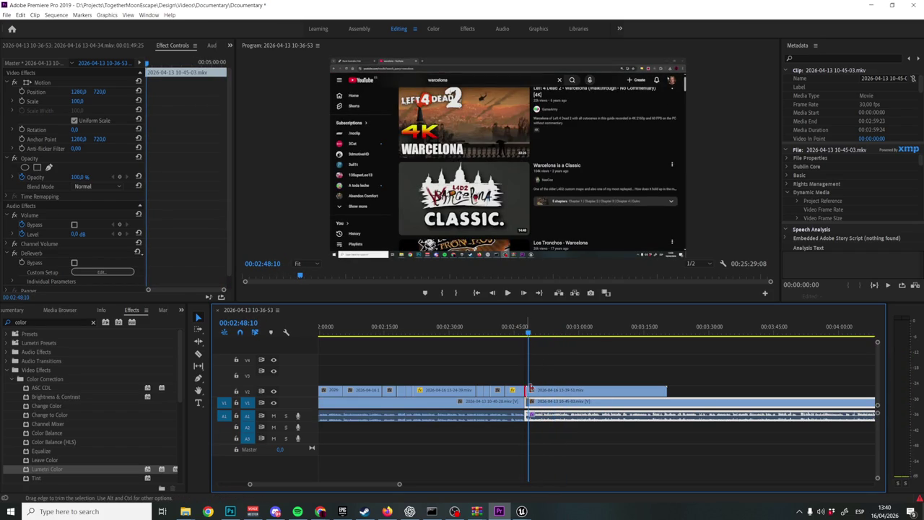
key("space")
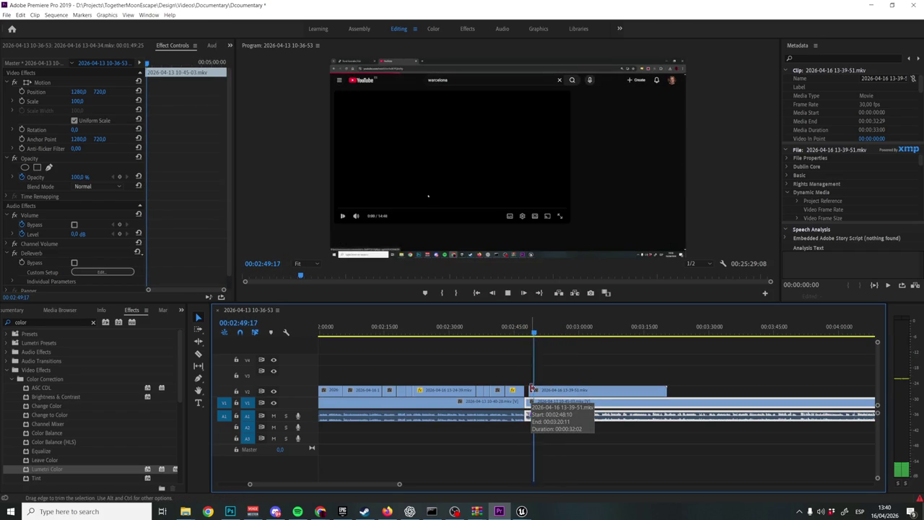
key("space")
key("=")
key("=")
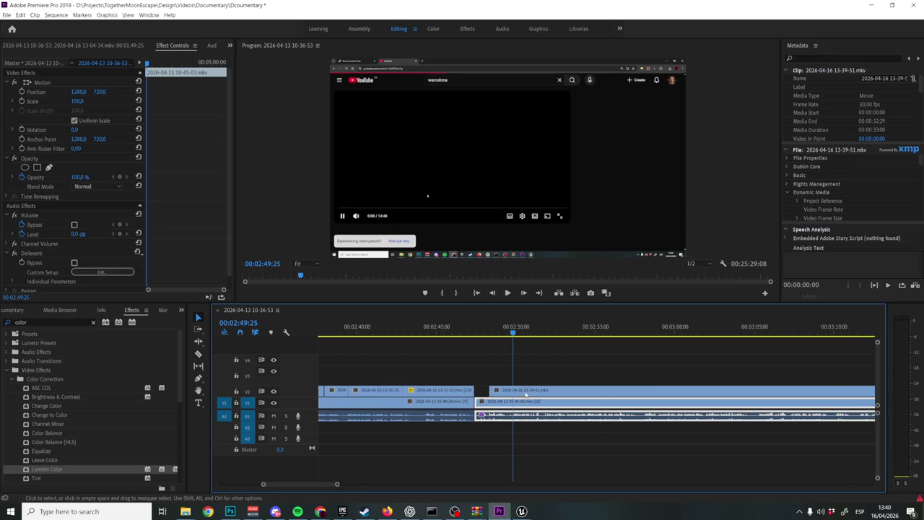
left_click(518, 389)
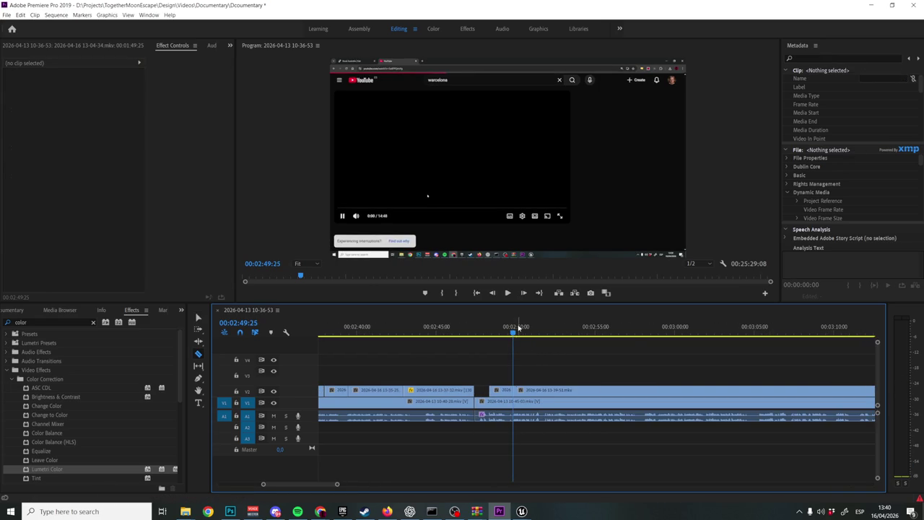
left_click_drag(516, 335, 555, 335)
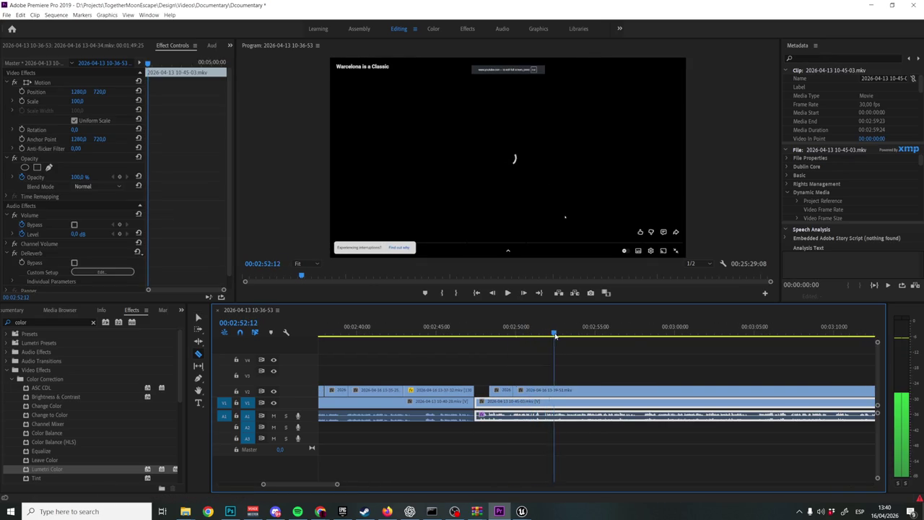
key("space")
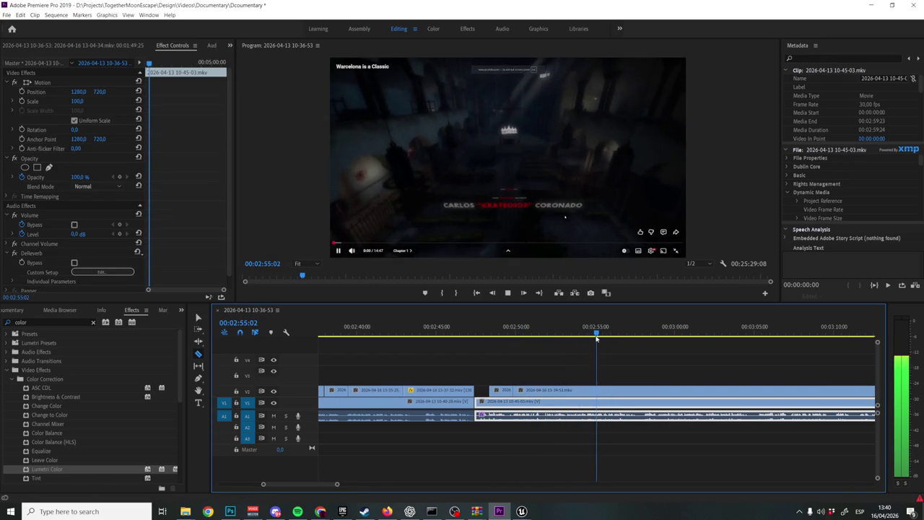
key("space")
left_click_drag(673, 334, 662, 342)
left_click(662, 390)
Delete the unwanted V2 section, slide the remainder left to close the gap, and replay from 02:47
key("v")
left_click(635, 396)
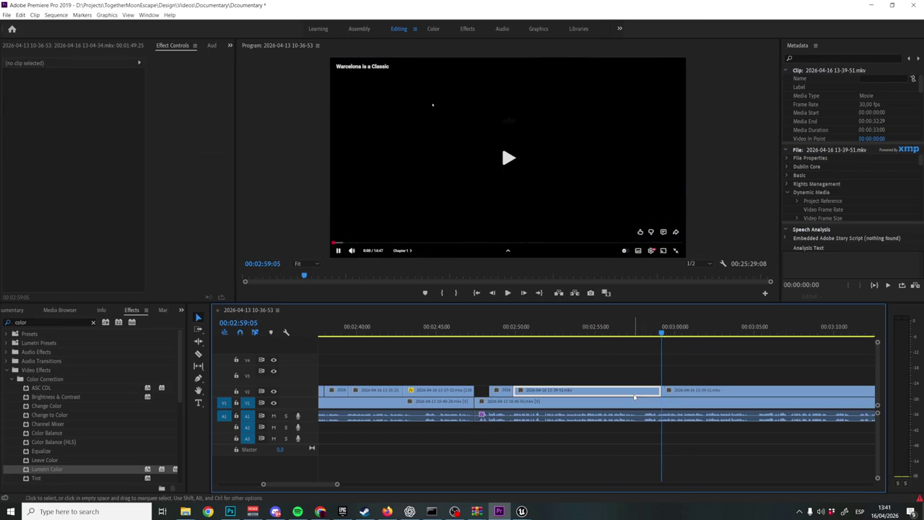
key("Delete")
left_click_drag(681, 391, 514, 390)
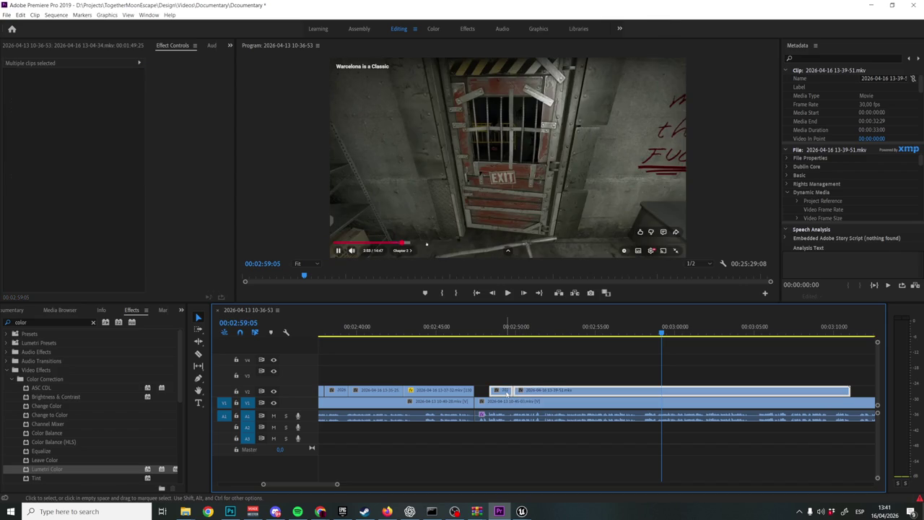
left_click(470, 331)
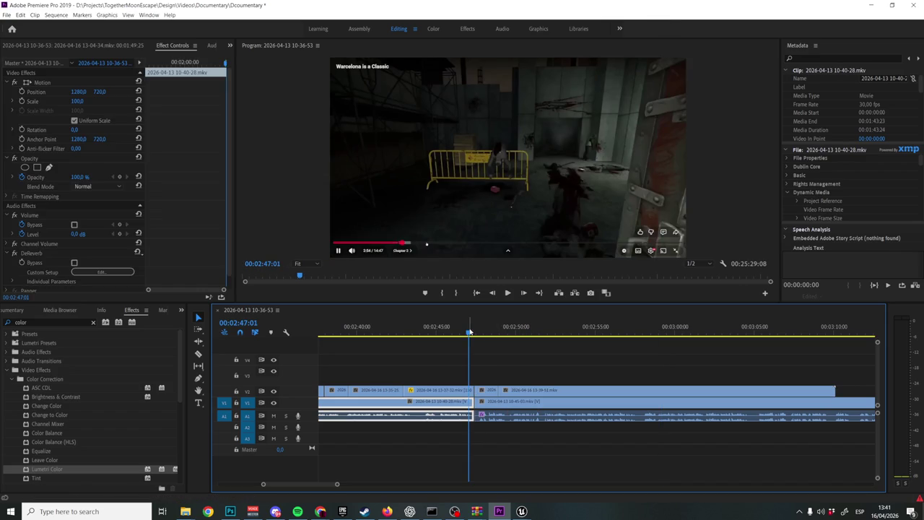
key("space")
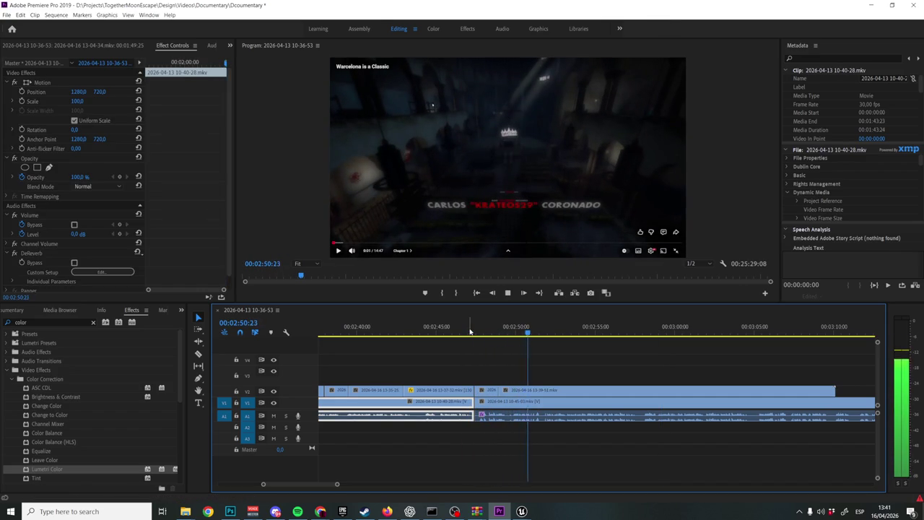
key("space")
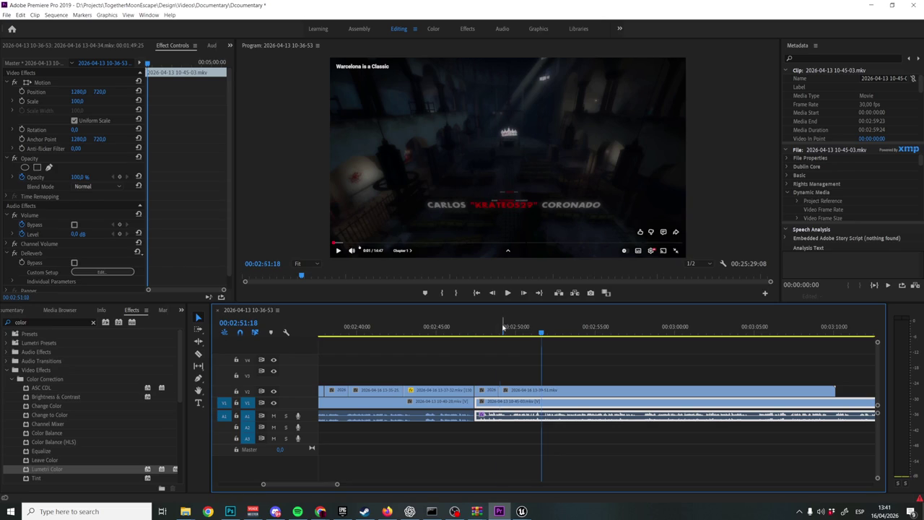
left_click(498, 327)
key("space")
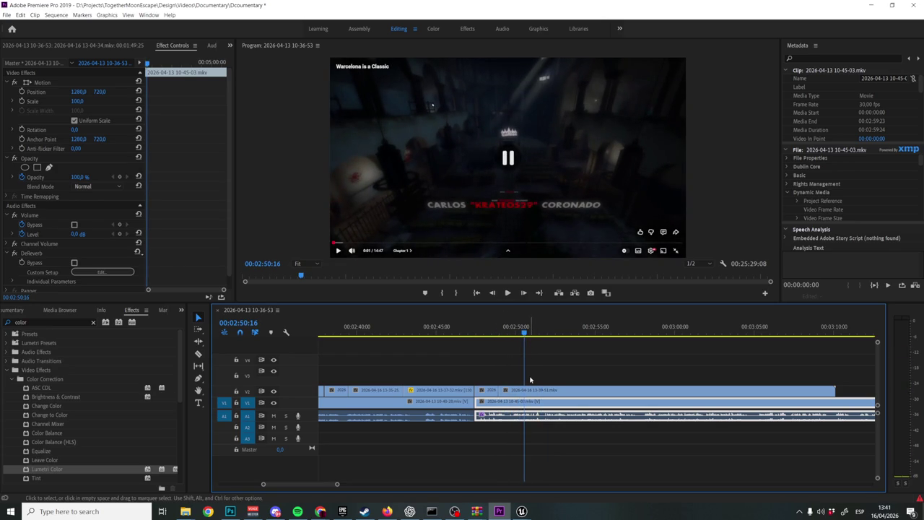
Delete the long 13-39-51 clip from V2 and shift the small V2 clips slightly later
key("v")
key("Delete")
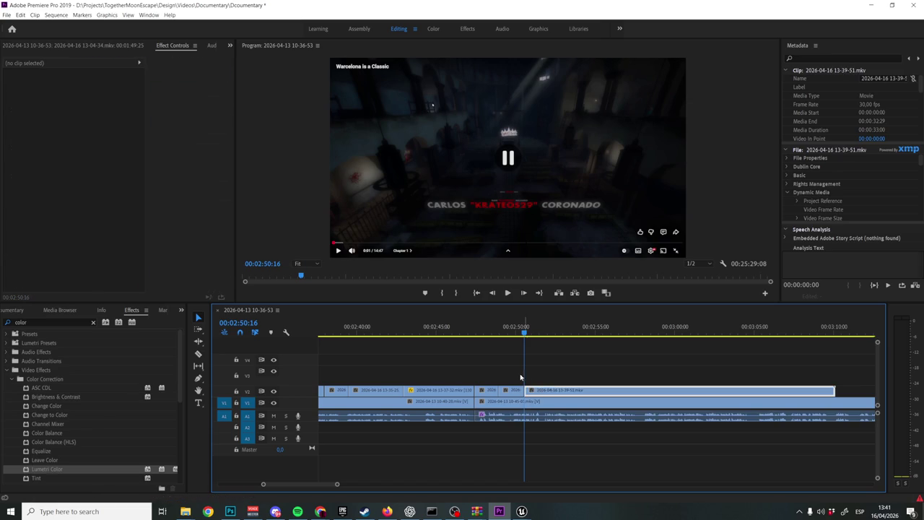
left_click_drag(517, 395, 518, 392)
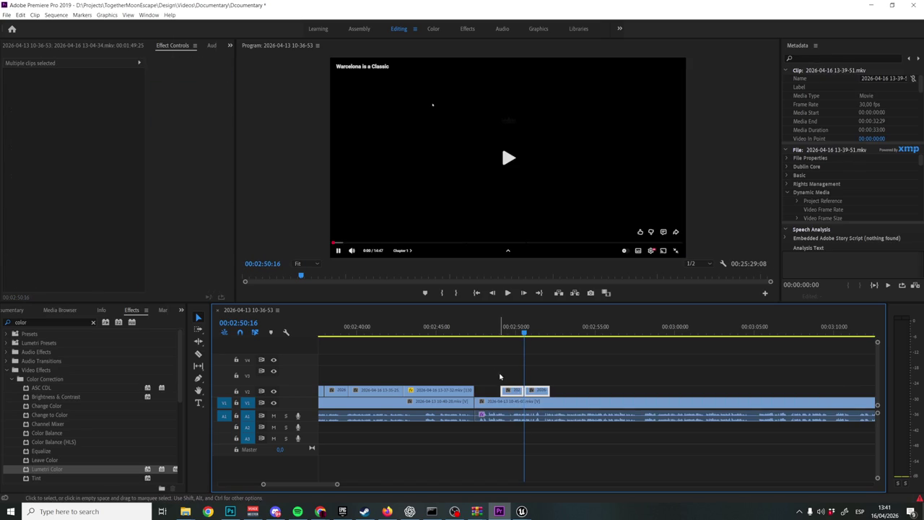
left_click(392, 469)
mouse_move(321, 512)
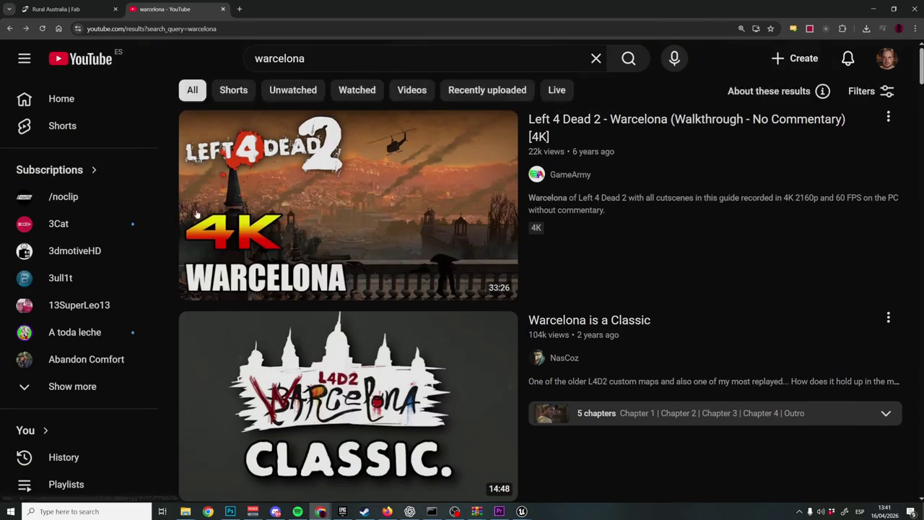
Play the 'Left 4 Dead 2 - Warcelona' walkthrough and check its video quality options
left_click(729, 277)
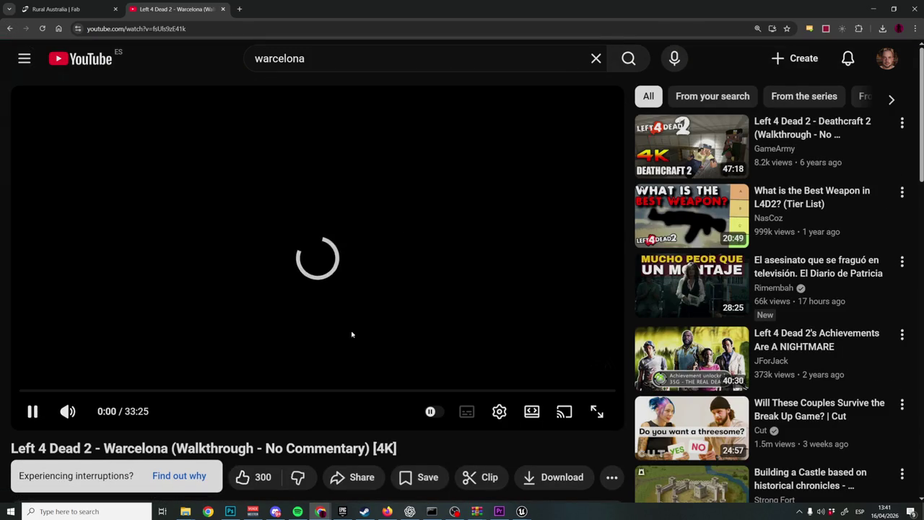
left_click(500, 412)
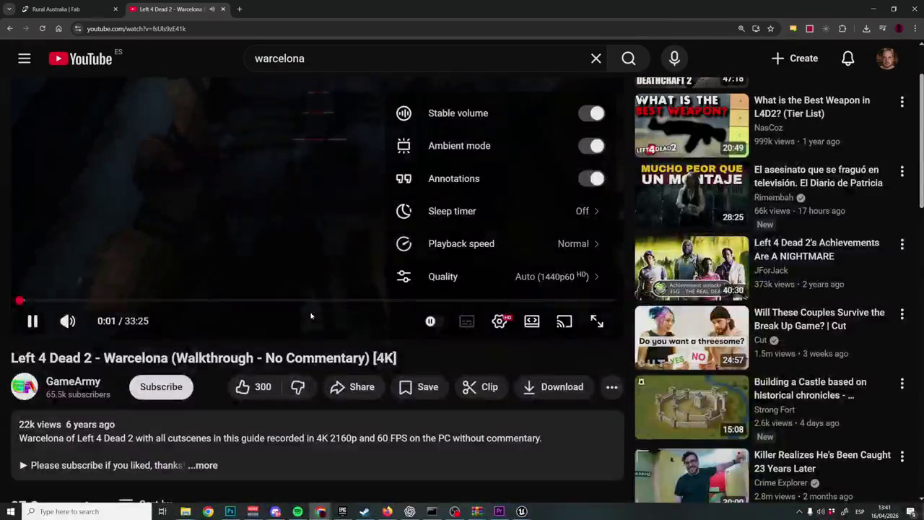
left_click(587, 275)
left_click(440, 112)
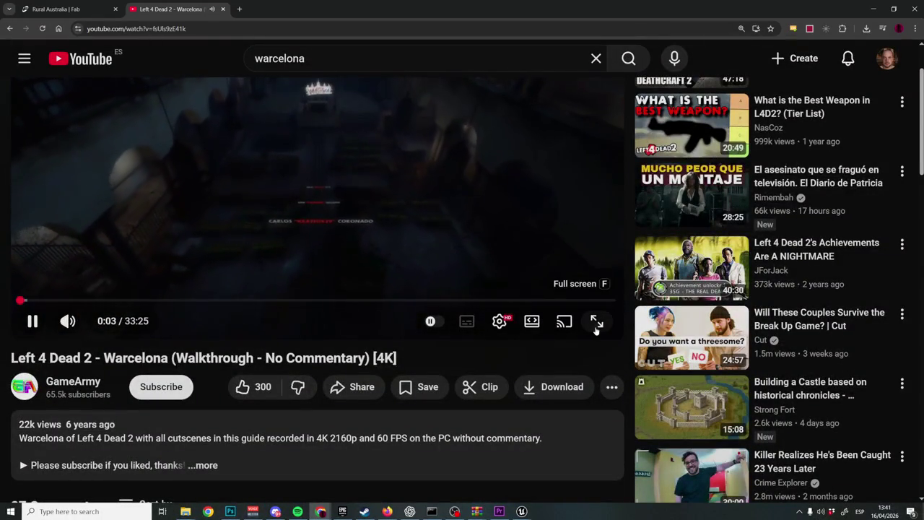
Watch the walkthrough full screen, skim to the end, then jump back to about 7:46
left_click(597, 323)
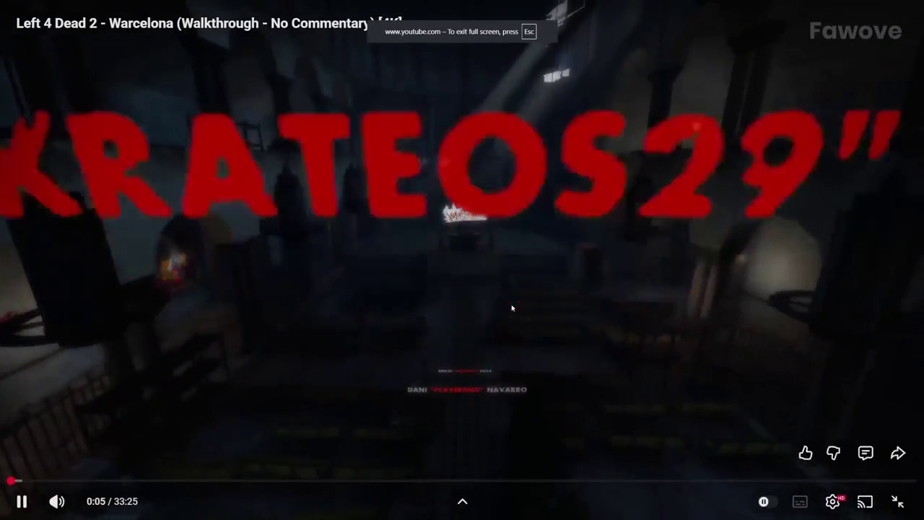
left_click(20, 490)
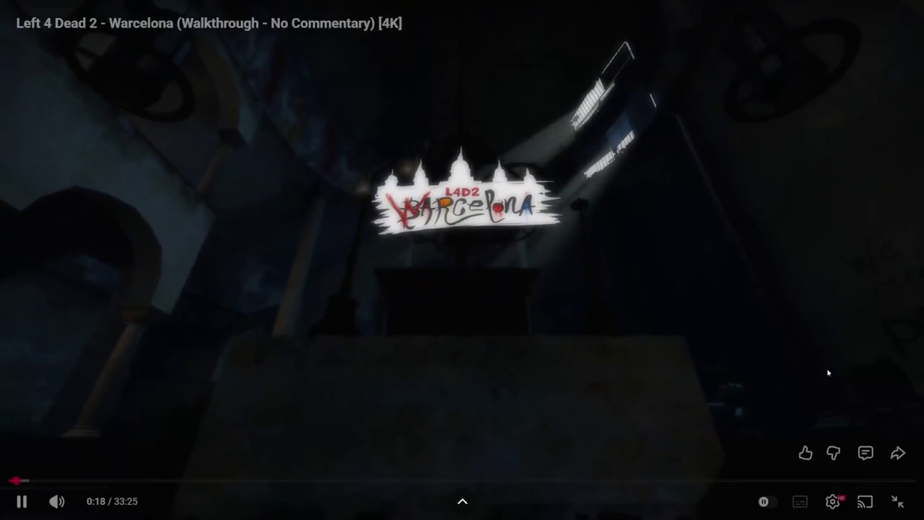
left_click_drag(888, 484, 887, 484)
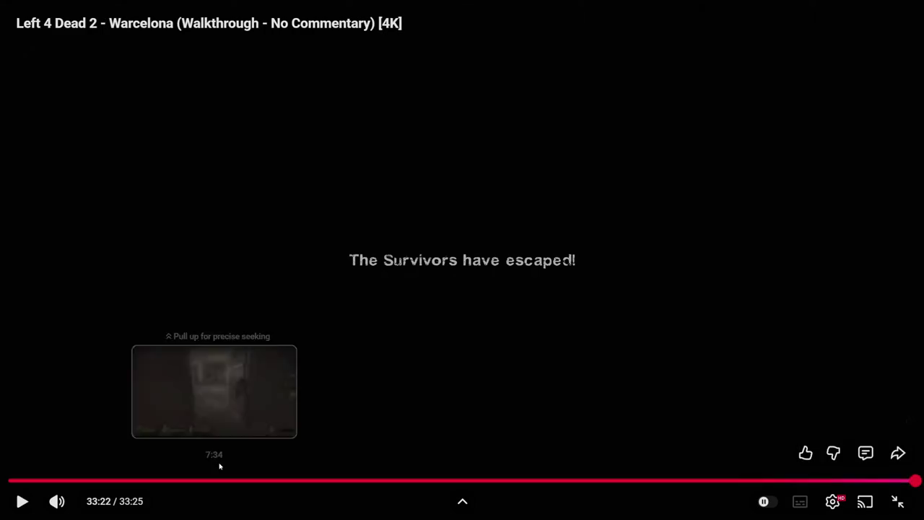
left_click(220, 481)
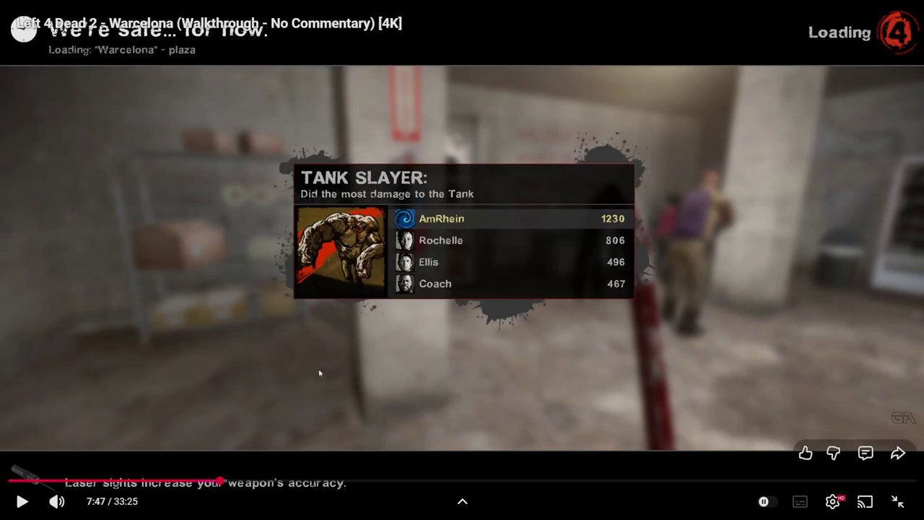
Seek from 5:39 through 9:10 to 11:16, pause on the bus and police car scene, and exit full screen
left_click(162, 480)
key("space")
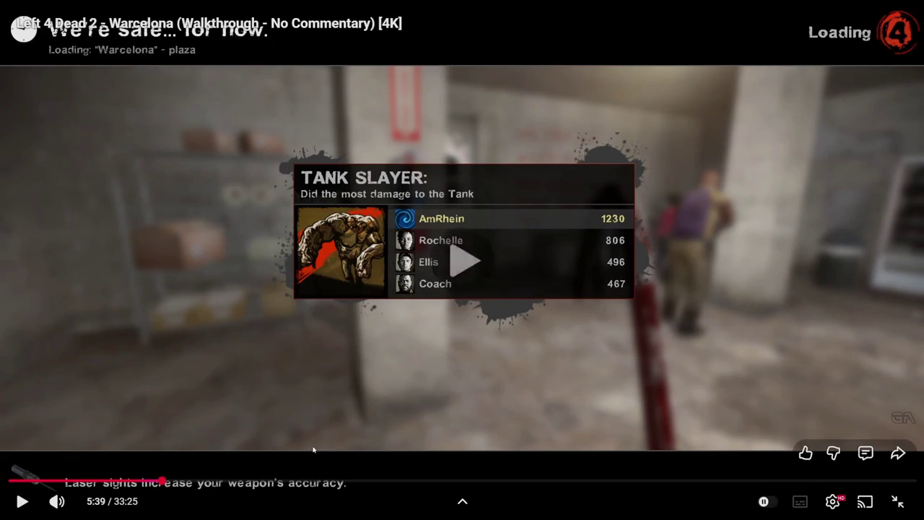
left_click(257, 481)
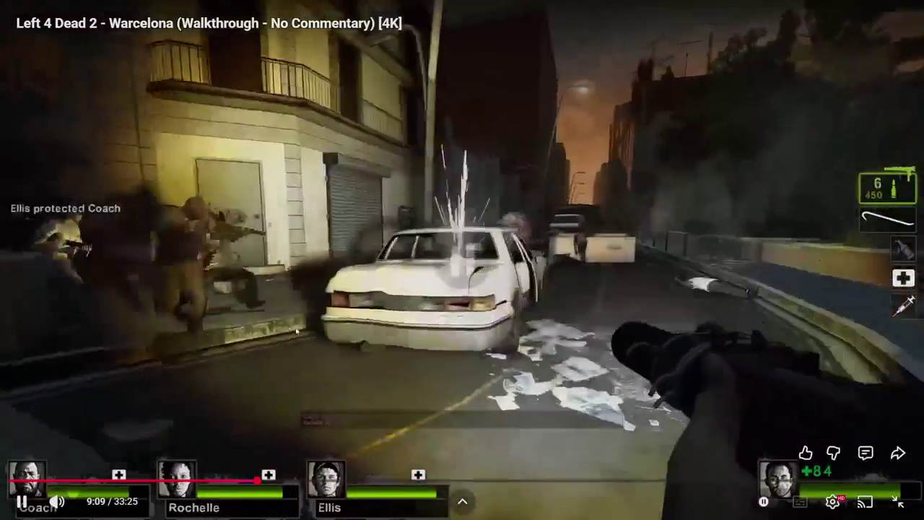
left_click(257, 337)
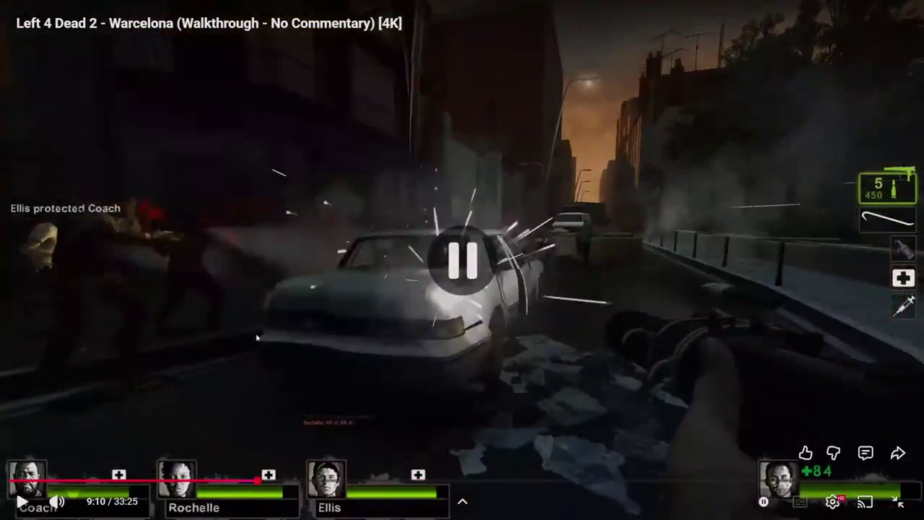
left_click(304, 482)
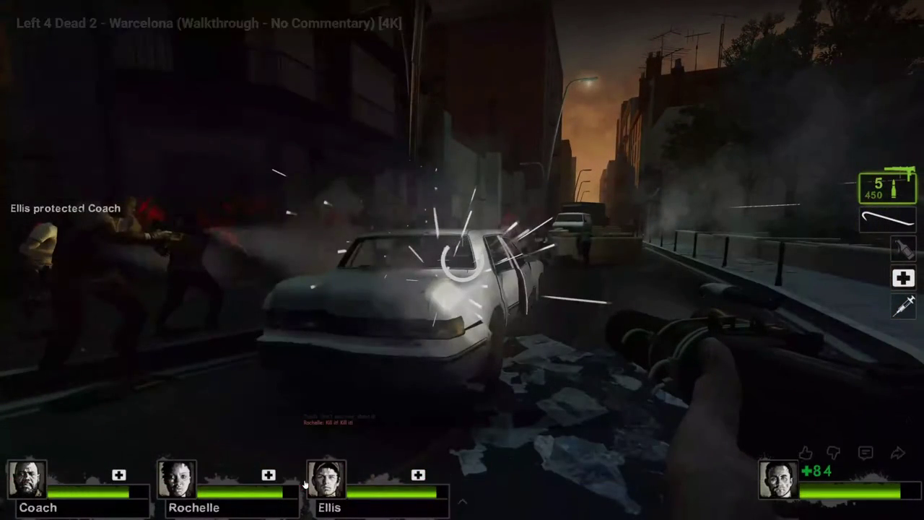
left_click(325, 482)
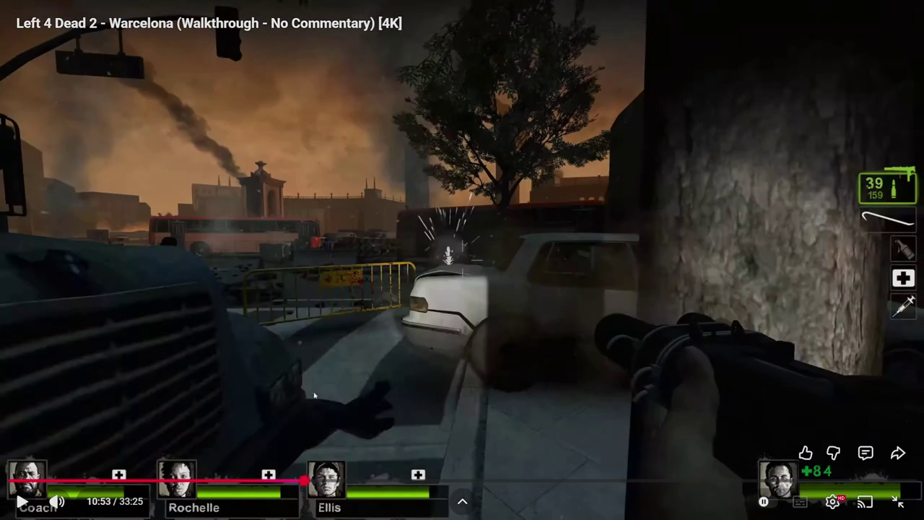
left_click(525, 199)
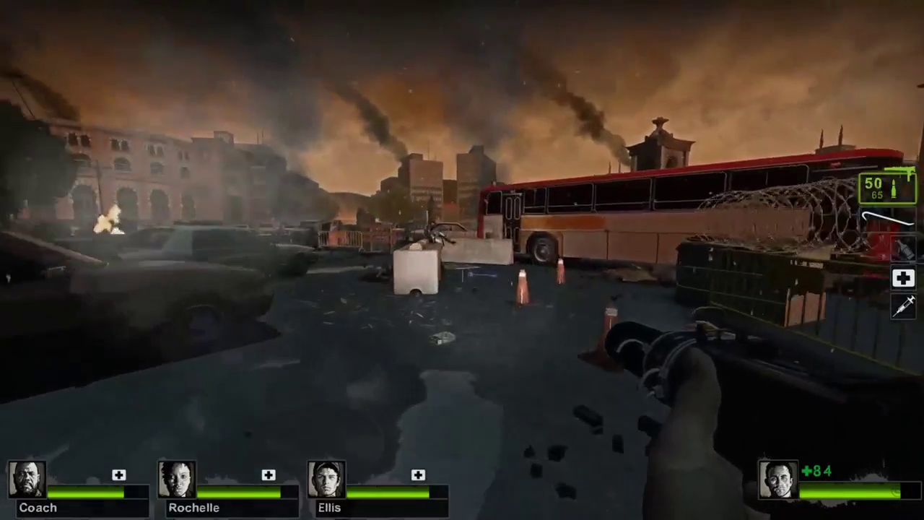
key("space")
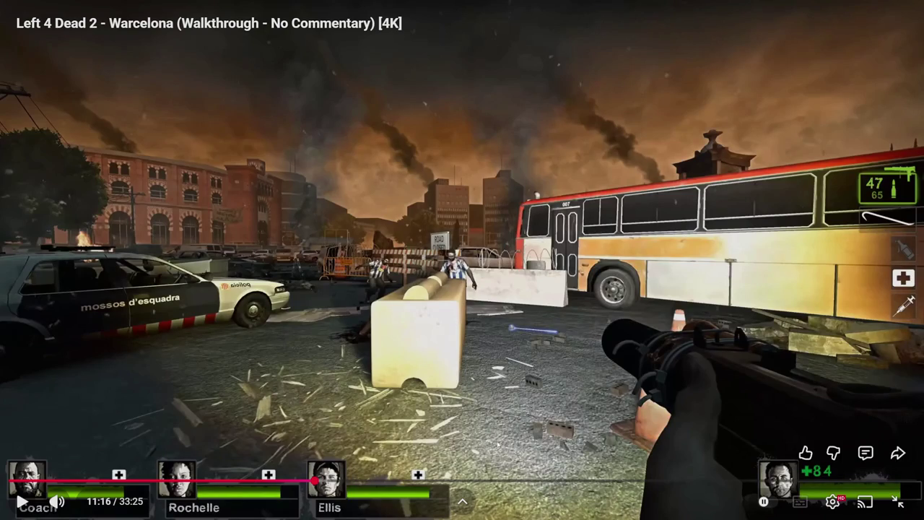
left_click(899, 502)
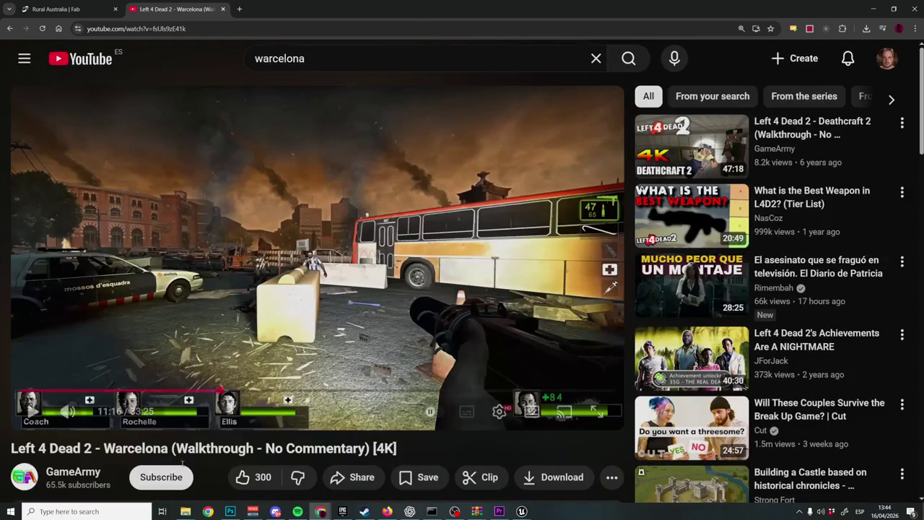
left_click(138, 491)
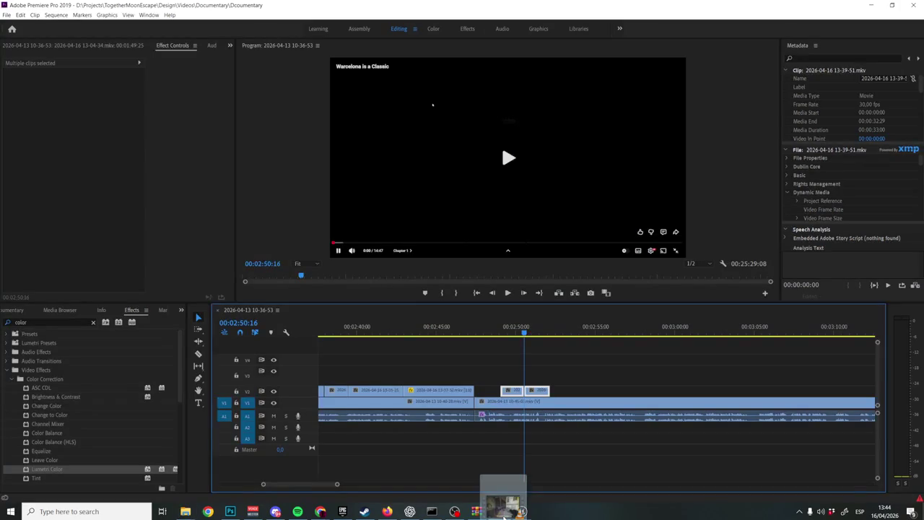
mouse_move(505, 509)
left_mouse_down()
mouse_move(599, 434)
mouse_move(588, 428)
left_mouse_up()
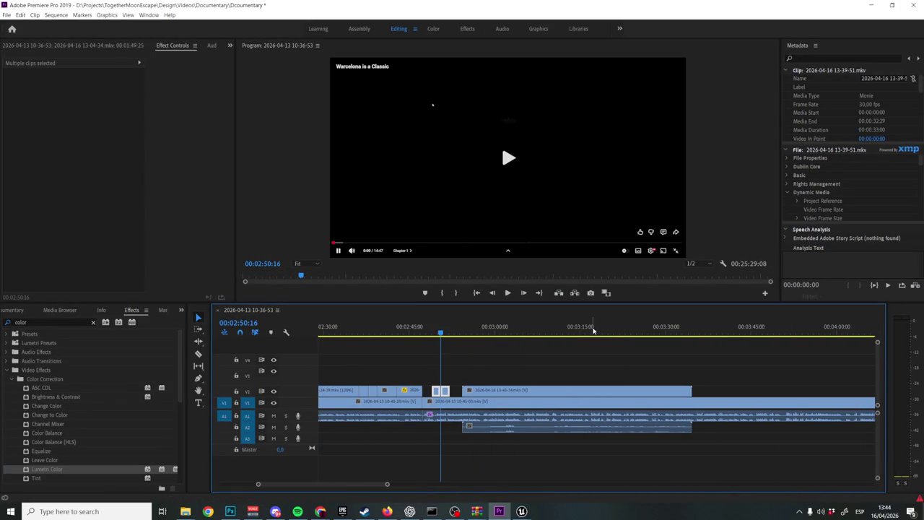
Trim the 13-43-34 clip's start, split it at the playhead, and move the piece onto V3 near 02:48
left_click(593, 330)
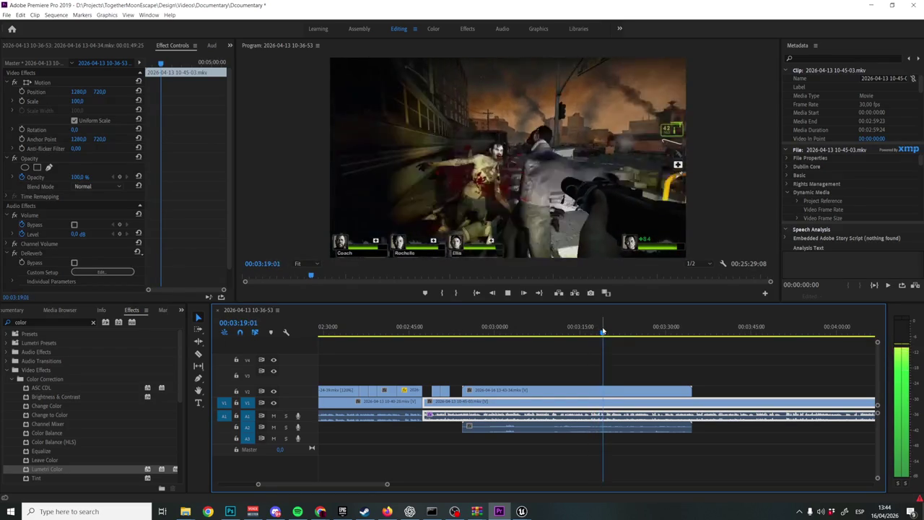
left_click(634, 334)
mouse_move(633, 334)
left_mouse_down()
mouse_move(659, 333)
mouse_move(642, 333)
left_mouse_up()
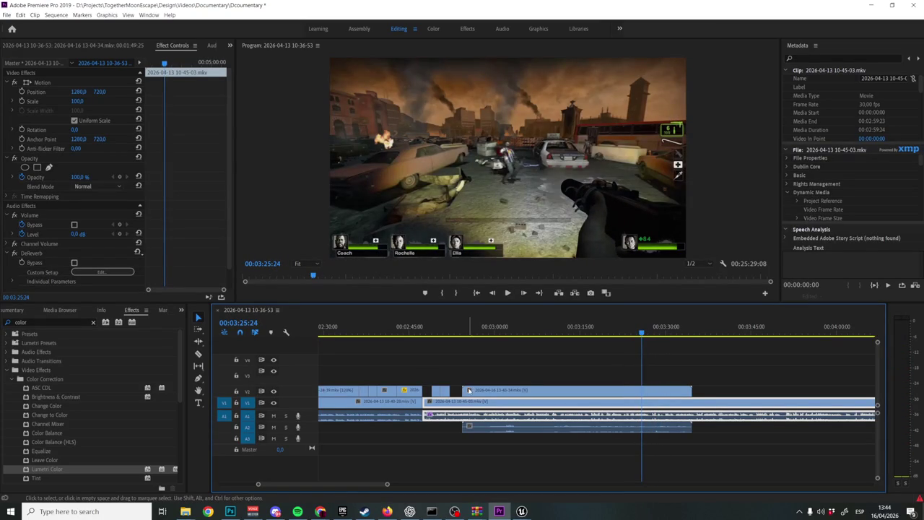
left_click_drag(519, 390, 657, 393)
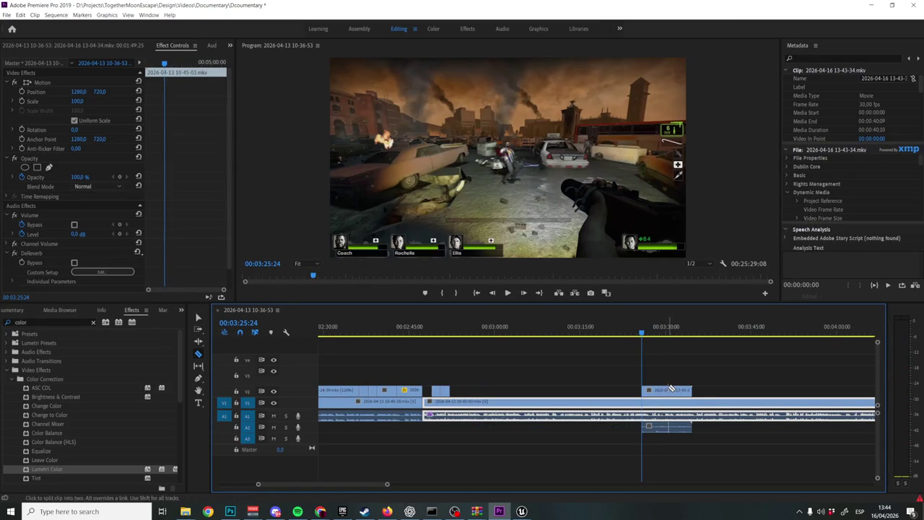
left_click(670, 390)
mouse_move(658, 392)
left_mouse_down()
mouse_move(442, 388)
mouse_move(438, 377)
left_mouse_up()
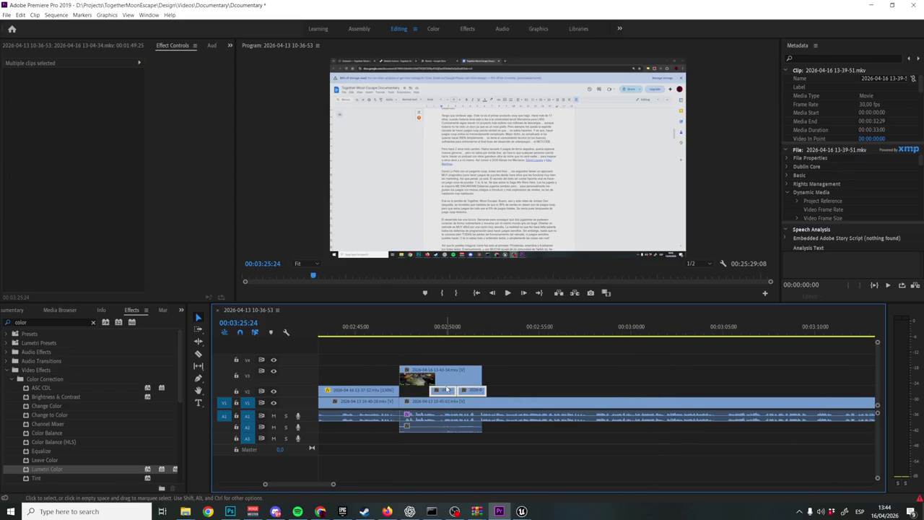
left_click_drag(443, 391, 466, 369)
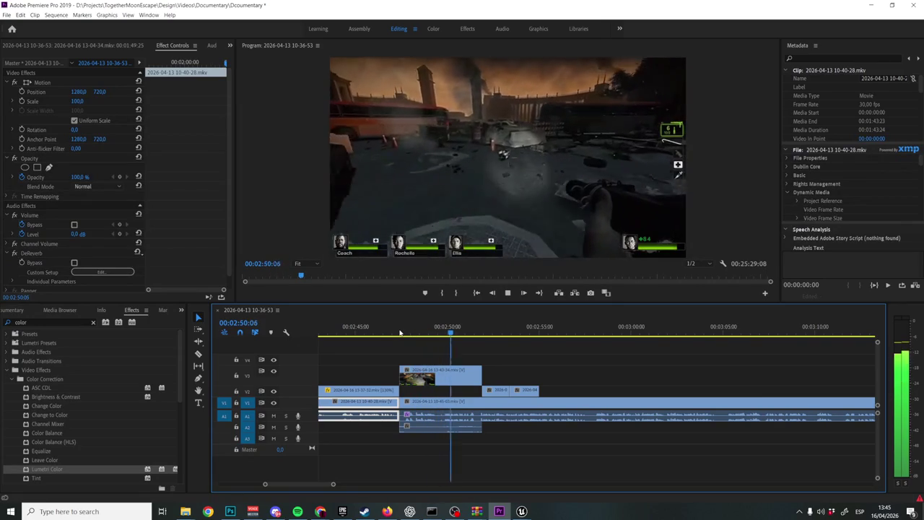
Trim the end of the V3 clip and play back the edited section around 02:51
key("space")
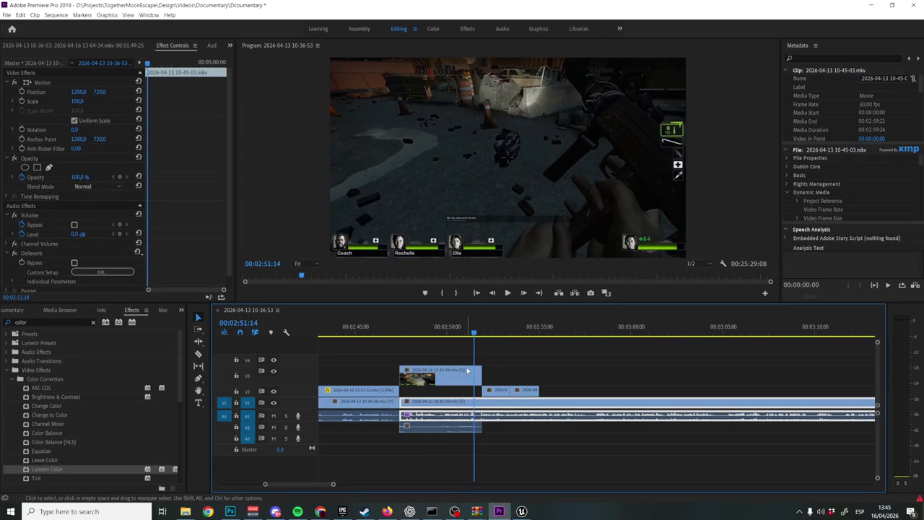
left_click_drag(476, 371, 400, 370)
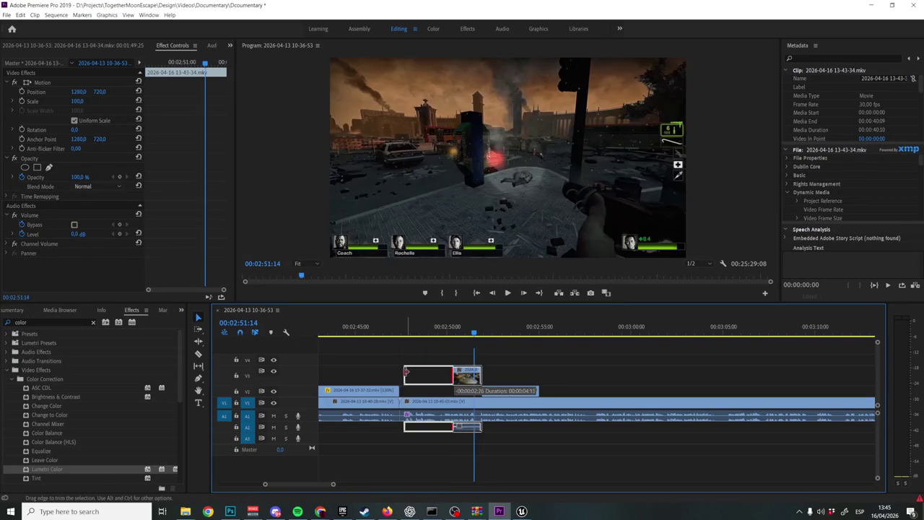
left_click(398, 330)
key("space")
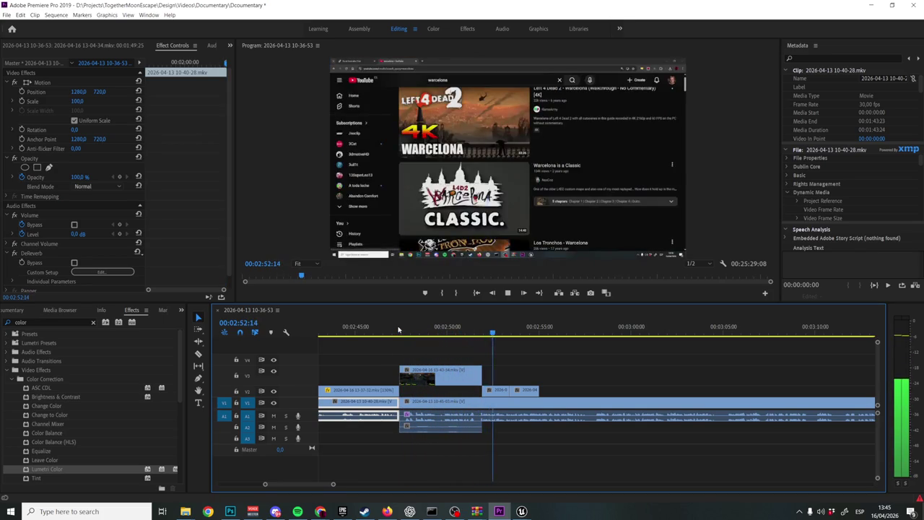
key("space")
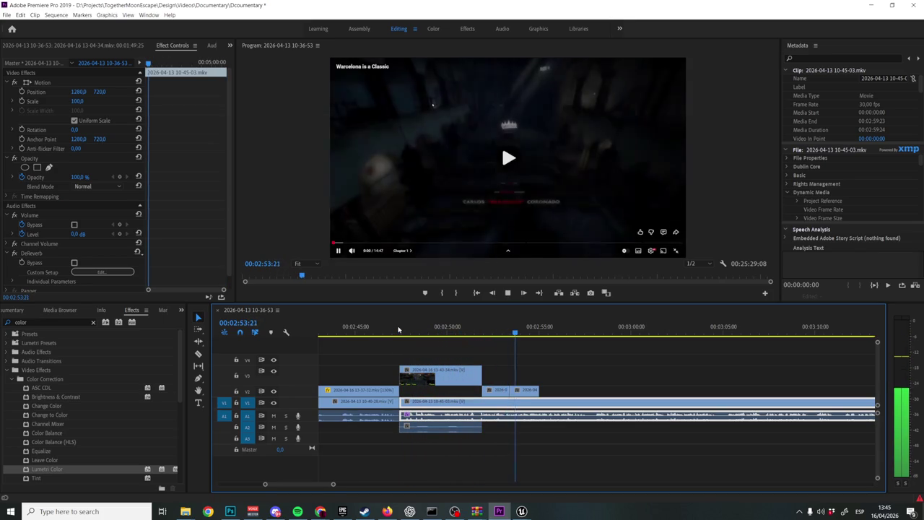
key("minus")
key("minus")
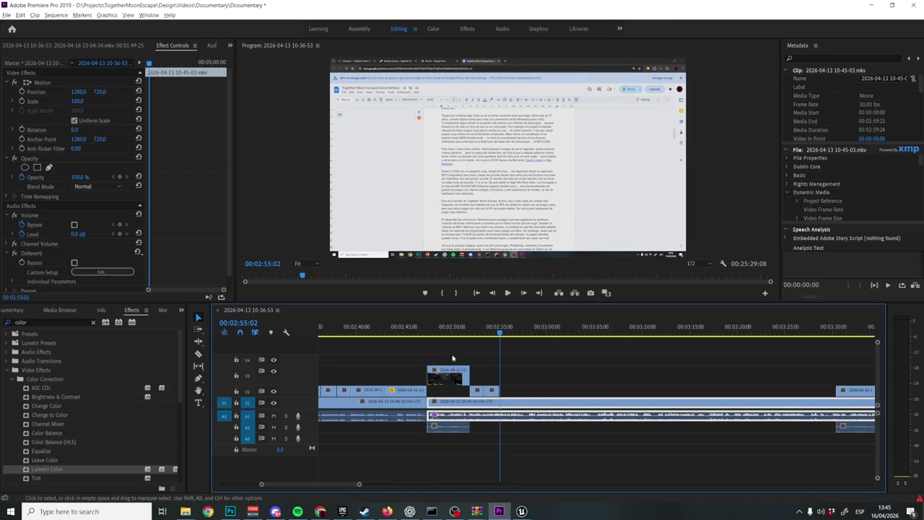
key("space")
Re-trim the 13-43-34 clip's start and end and move it onto V3 near 3:35
left_click(455, 376)
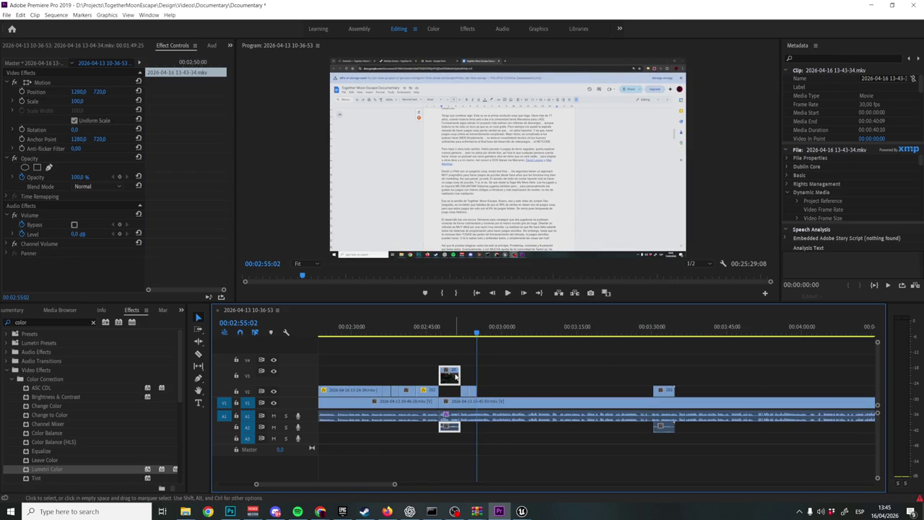
left_click_drag(676, 387, 482, 391)
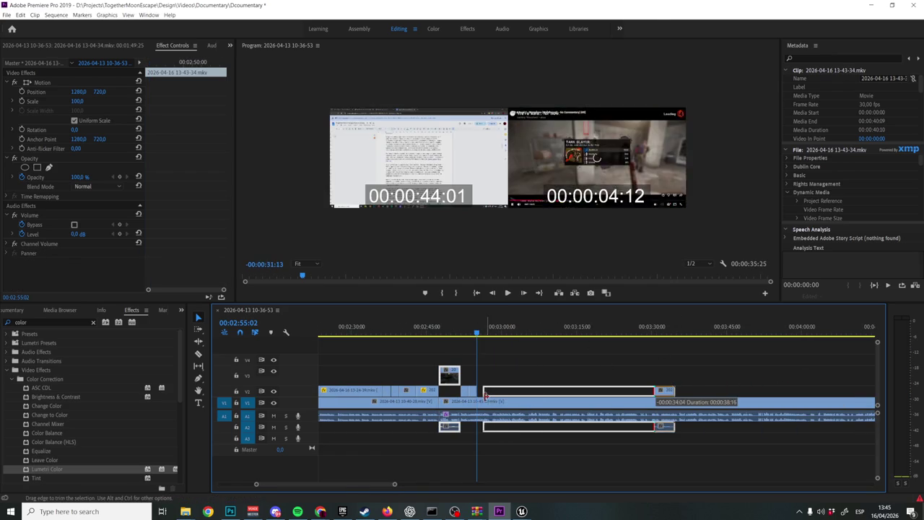
left_click(525, 334)
left_click_drag(525, 333, 528, 333)
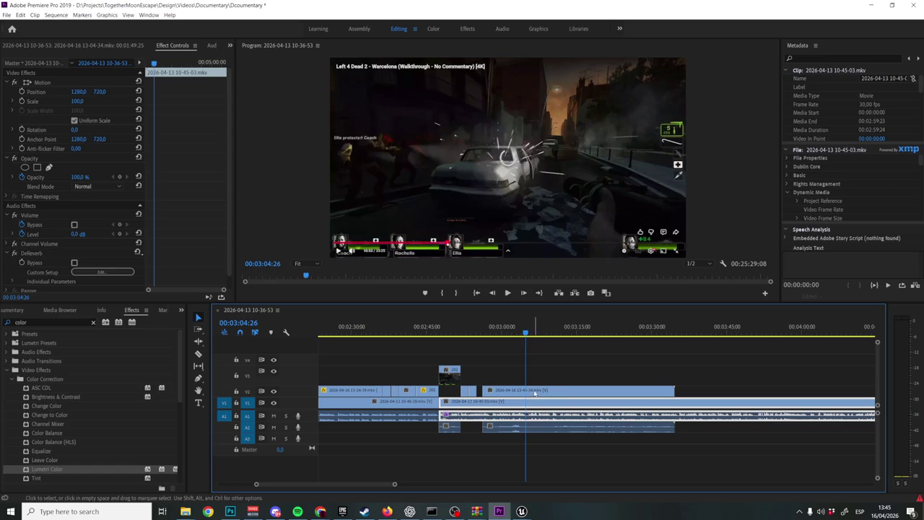
mouse_move(535, 393)
left_mouse_down()
mouse_move(660, 370)
mouse_move(637, 390)
left_mouse_up()
key("minus")
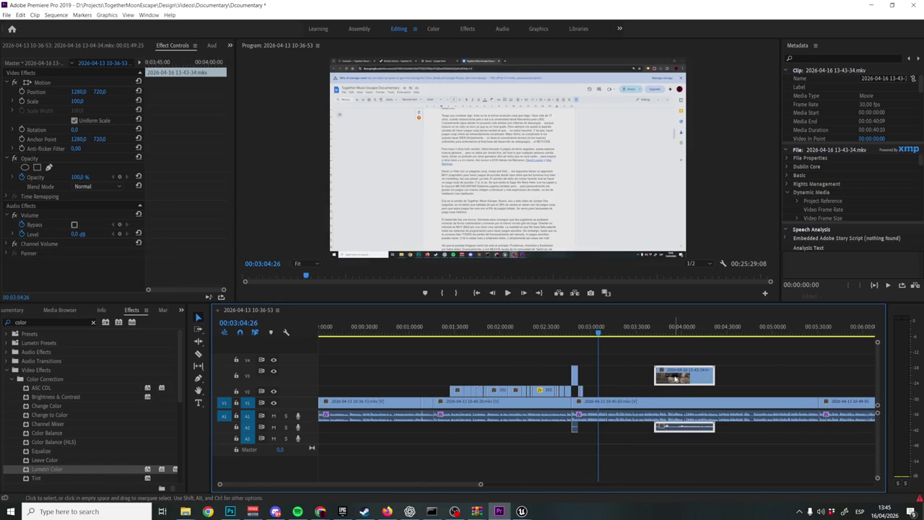
Review the footage from 3:44 to 4:23, then delete the overlay clip and its audio
left_click(658, 333)
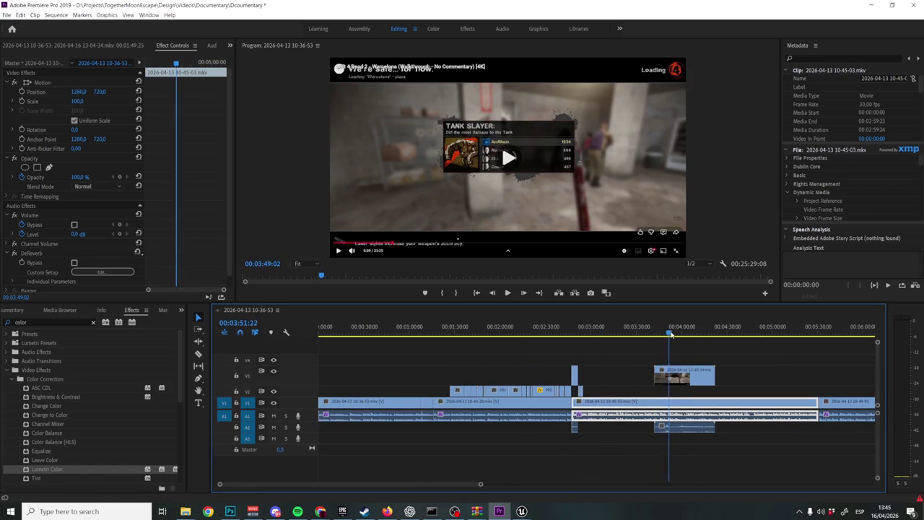
left_click_drag(670, 334, 719, 333)
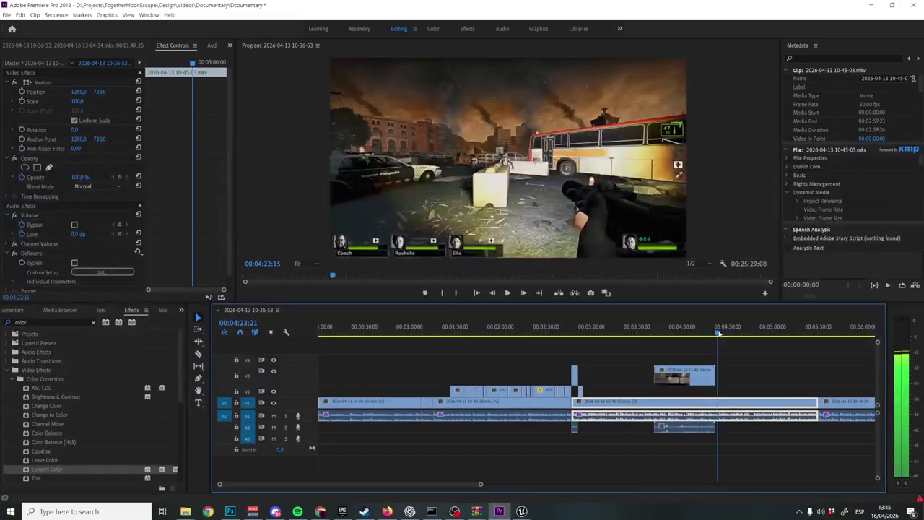
left_click(685, 375)
key("Delete")
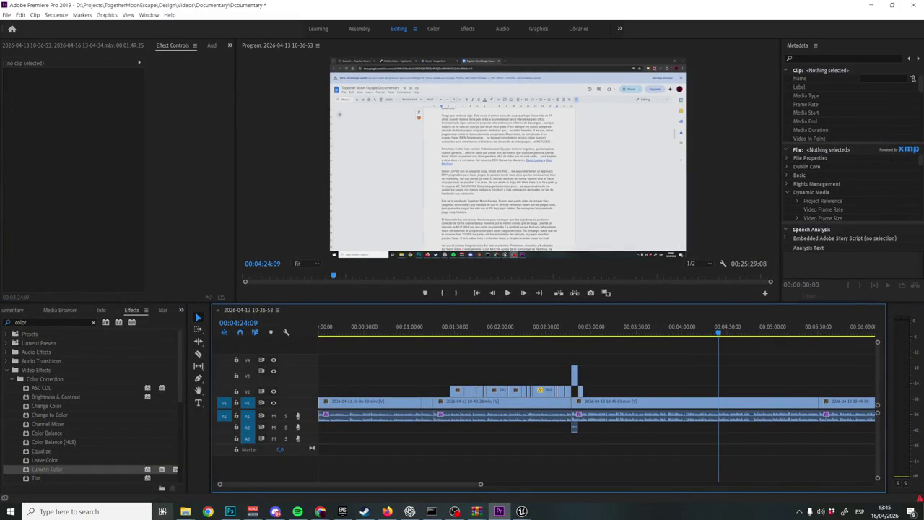
left_click(186, 511)
left_click(141, 468)
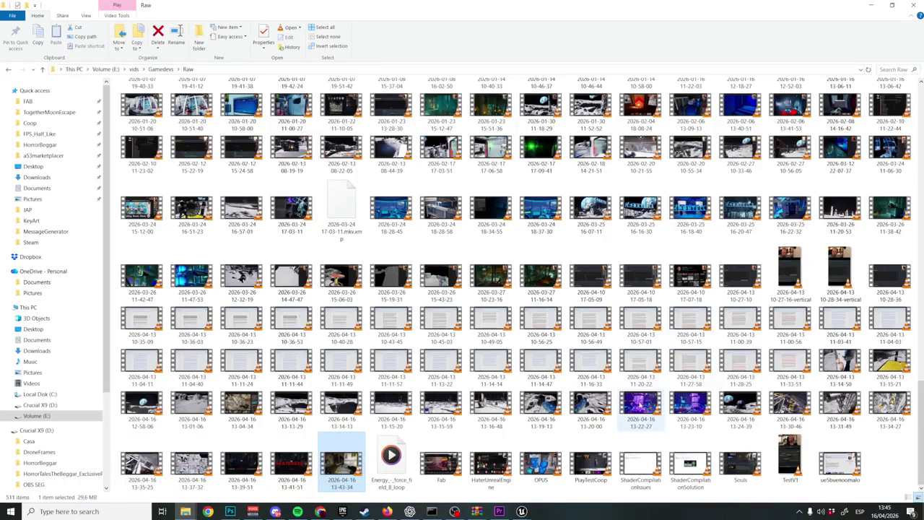
left_click(291, 470)
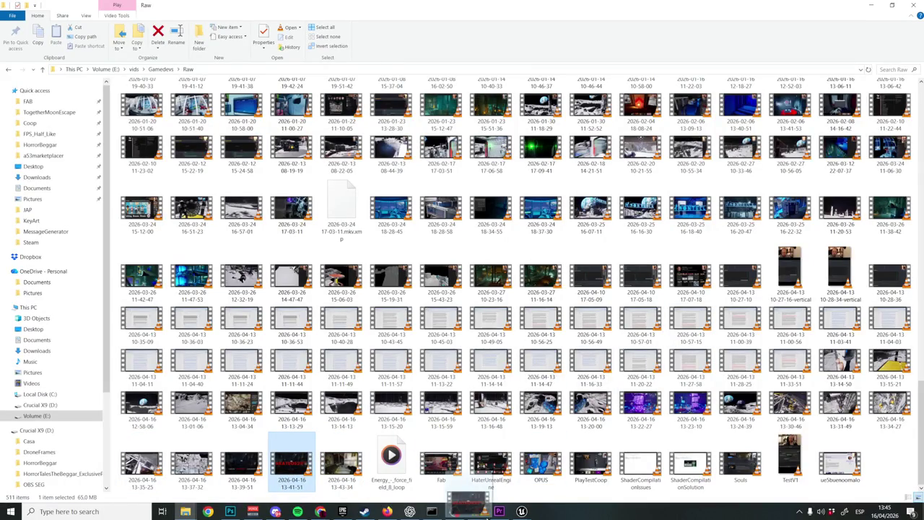
left_click_drag(503, 512, 647, 390)
left_click(669, 337)
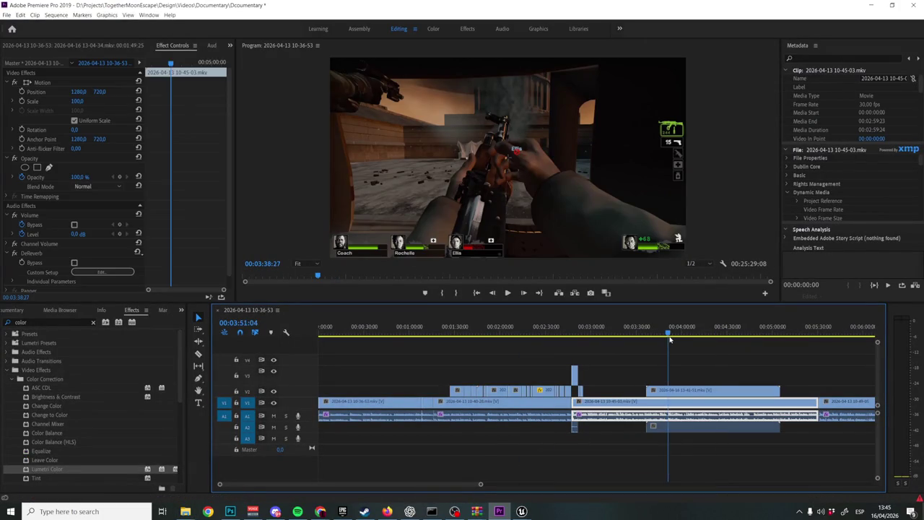
Trim the 13-41-51 clip's start to the playhead and move it earlier onto V3
left_click_drag(697, 339, 689, 342)
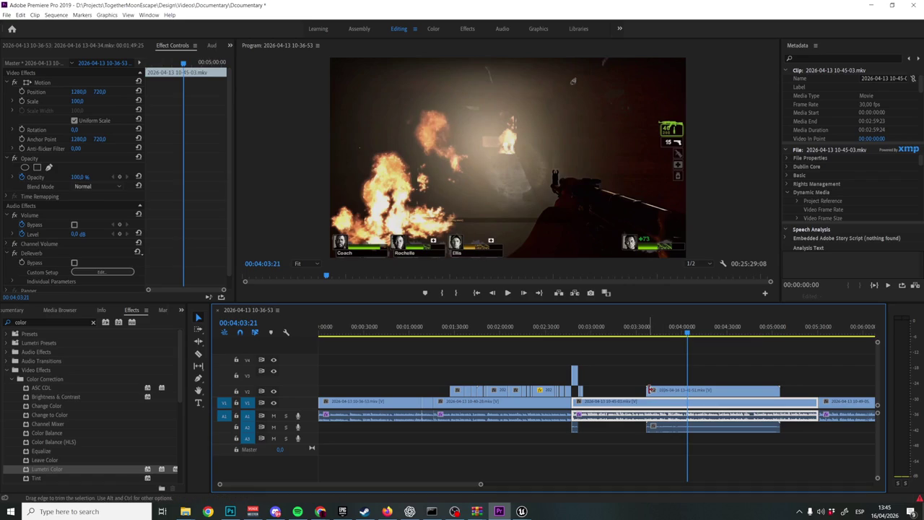
left_click_drag(650, 390, 695, 391)
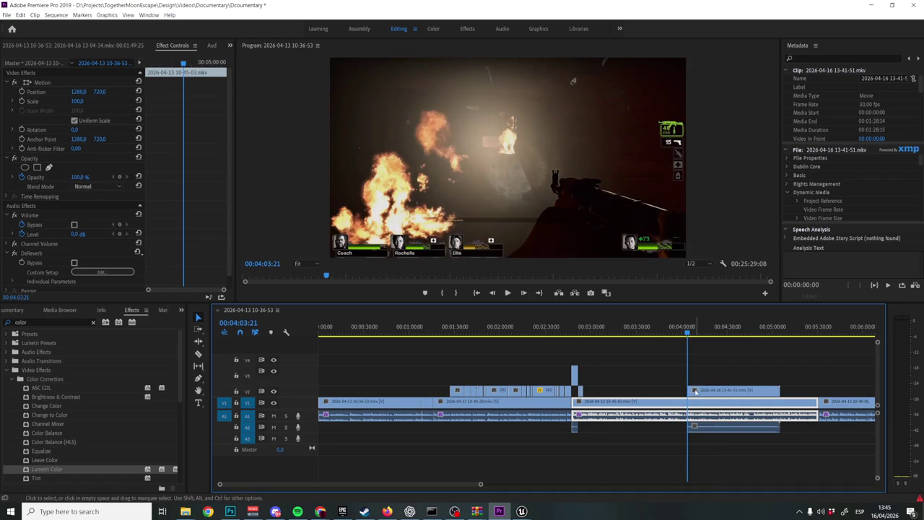
left_click_drag(700, 390, 610, 377)
scroll(634, 374, "up", 5)
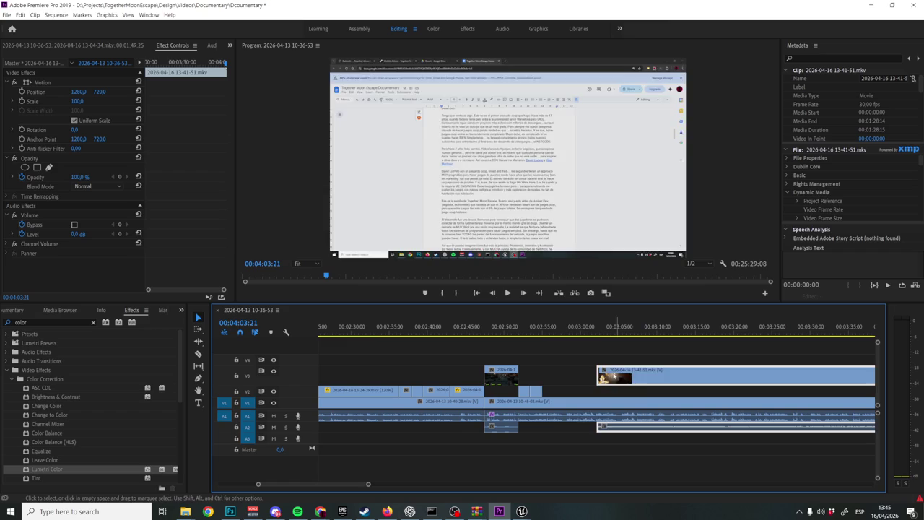
left_click_drag(614, 376, 559, 376)
Split the V3 clip with the Razor tool at 3:08:20
left_click_drag(556, 329, 650, 340)
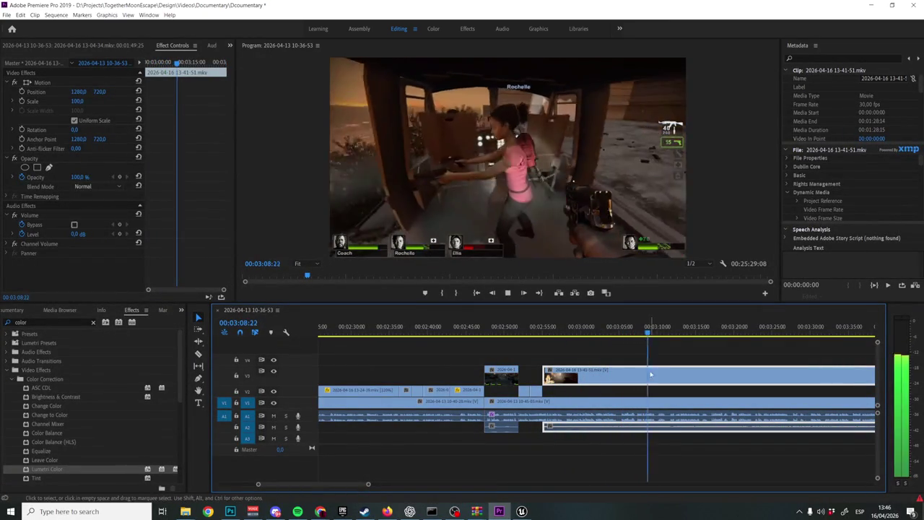
key("c")
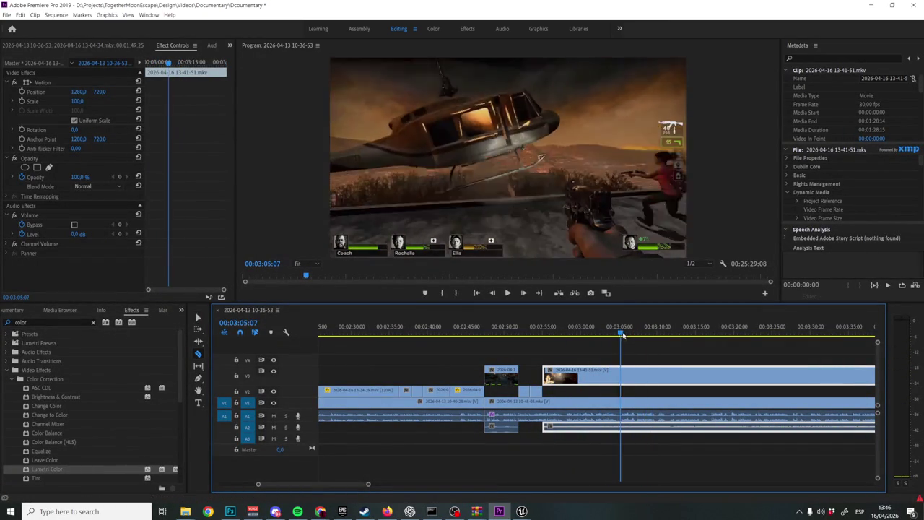
left_click_drag(646, 334, 702, 326)
left_click(651, 370)
key("minus")
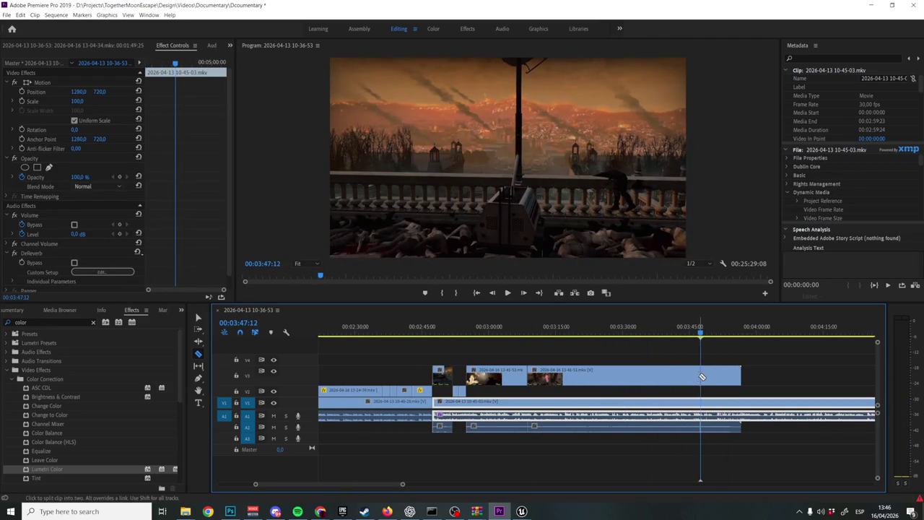
Remove the clip's middle section and slide the short tail left to close the gap
key("v")
left_click(658, 374)
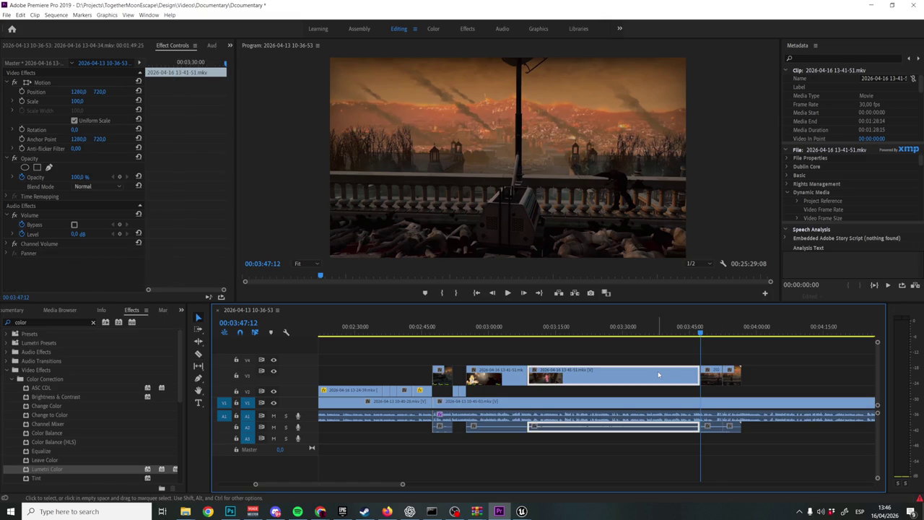
left_click_drag(728, 372, 549, 373)
left_click(453, 331)
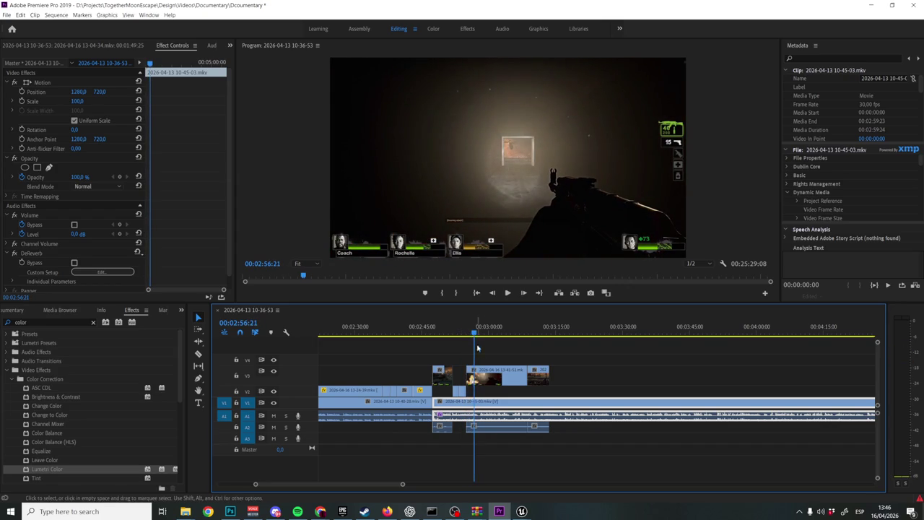
Move the V2 clips together up to V3, nudging a short clip earlier
scroll(477, 349, "up", 4)
mouse_move(396, 379)
left_mouse_down()
mouse_move(408, 392)
mouse_move(508, 376)
left_mouse_up()
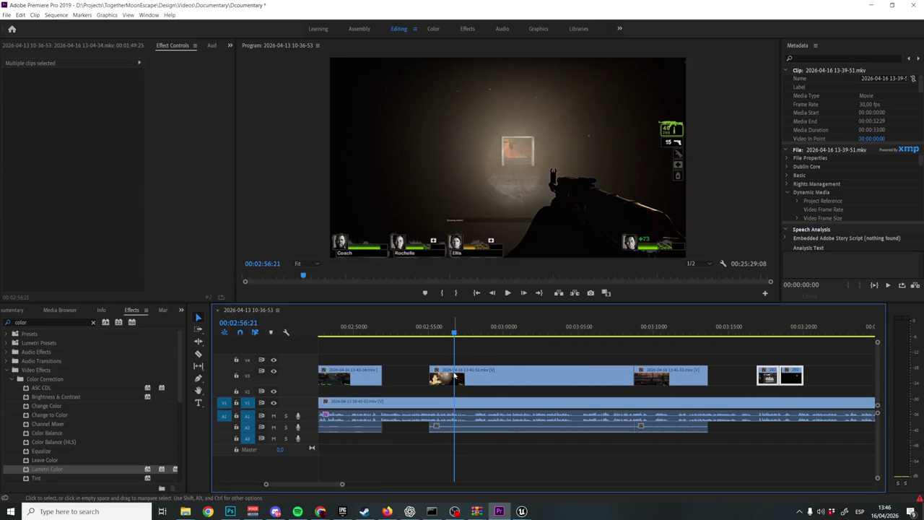
left_click_drag(437, 370, 389, 372)
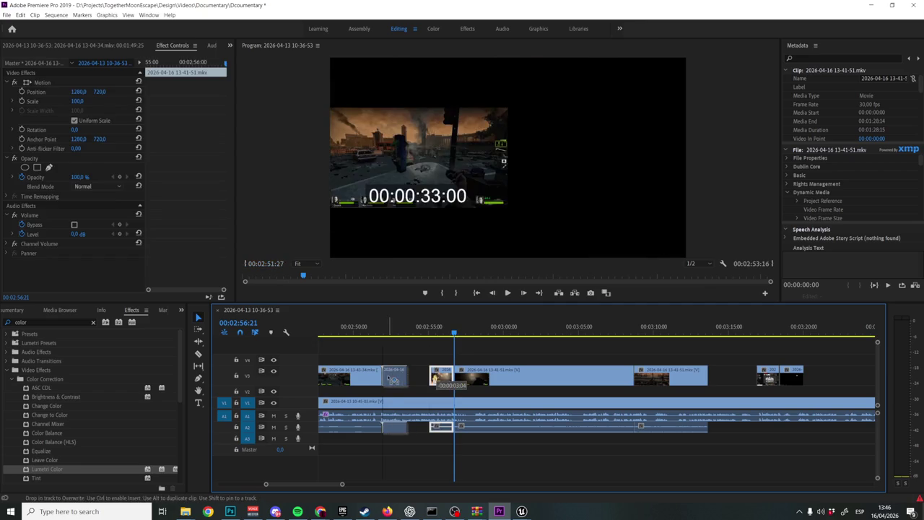
Move the two short end clips onto V4 before 2:55 and play back the section
left_click(769, 371)
left_click_drag(768, 371, 412, 358)
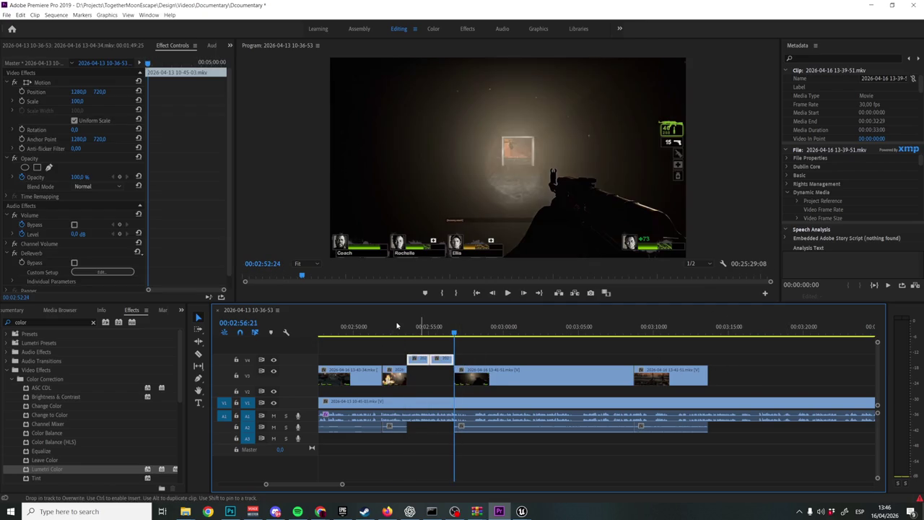
left_click(398, 327)
key("space")
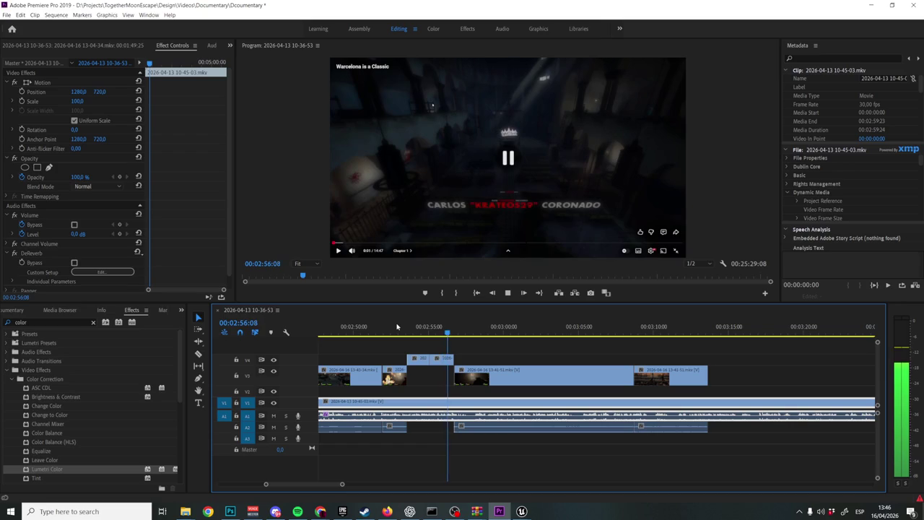
left_click_drag(456, 335, 454, 335)
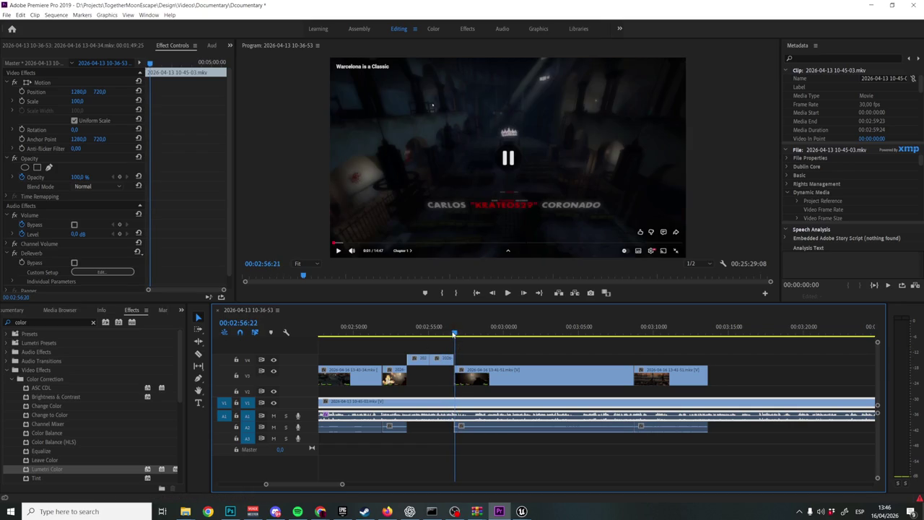
key("space")
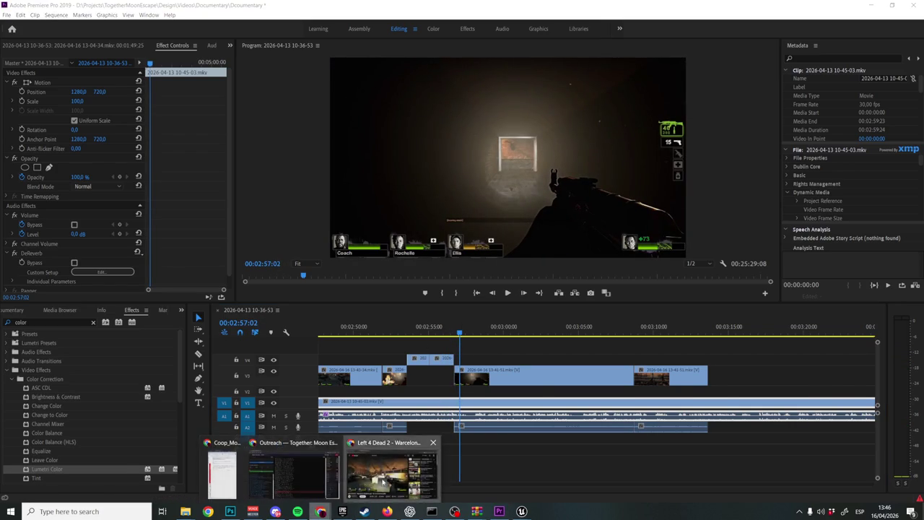
mouse_move(320, 512)
left_click(394, 473)
left_click(331, 61)
Search YouTube for 'meme dicaprio' and play the DiCaprio pointing meme full screen
type("meme dicaprio")
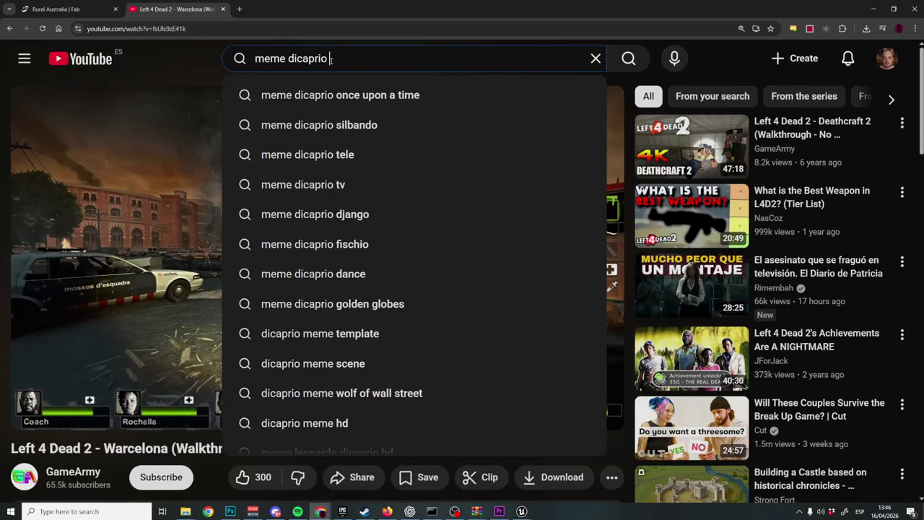
key("Down")
key("Return")
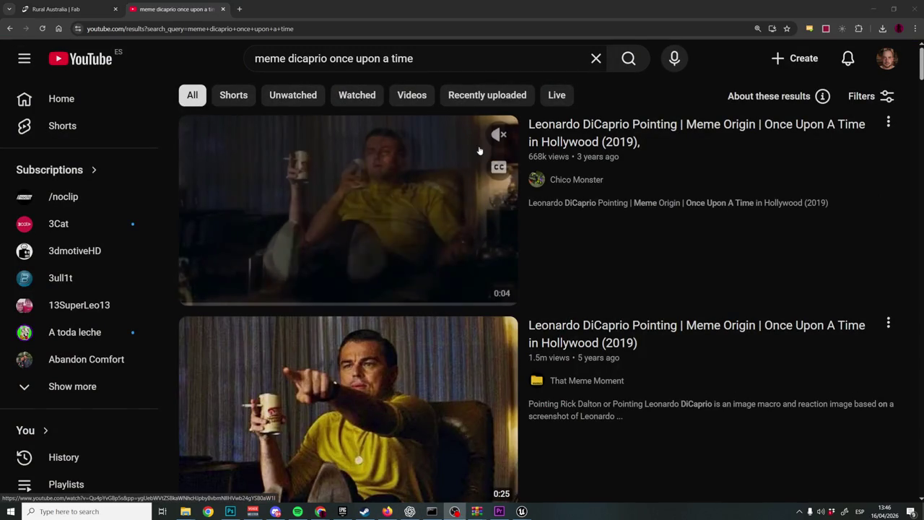
left_click(463, 393)
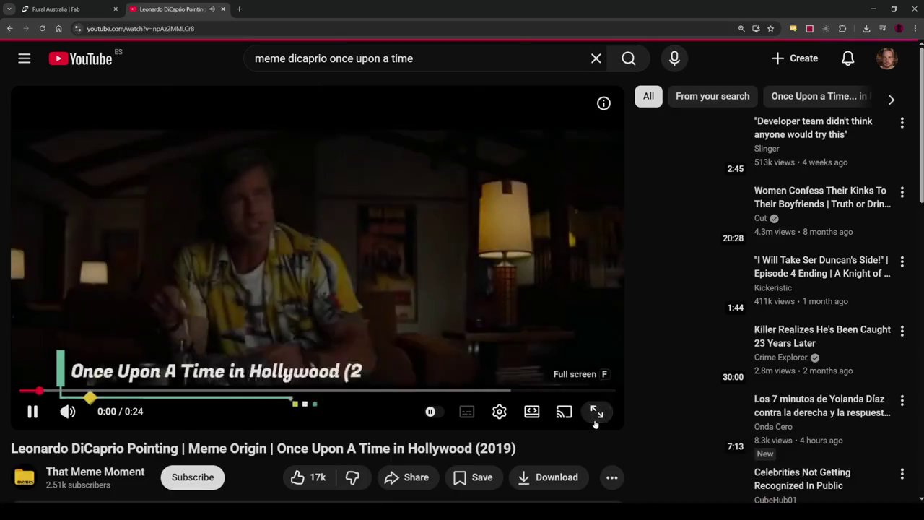
left_click(596, 413)
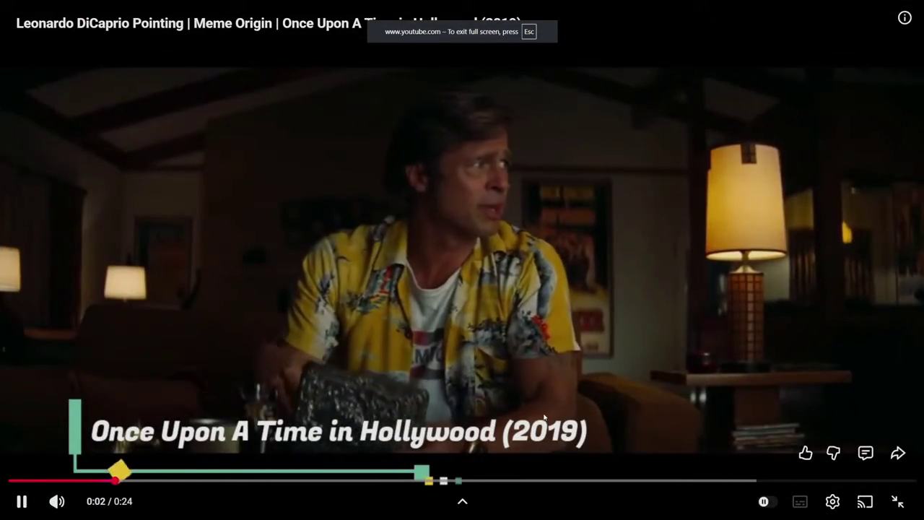
Pause the meme at 0:18, exit full screen, and bring up the Raw folder window
left_click(54, 504)
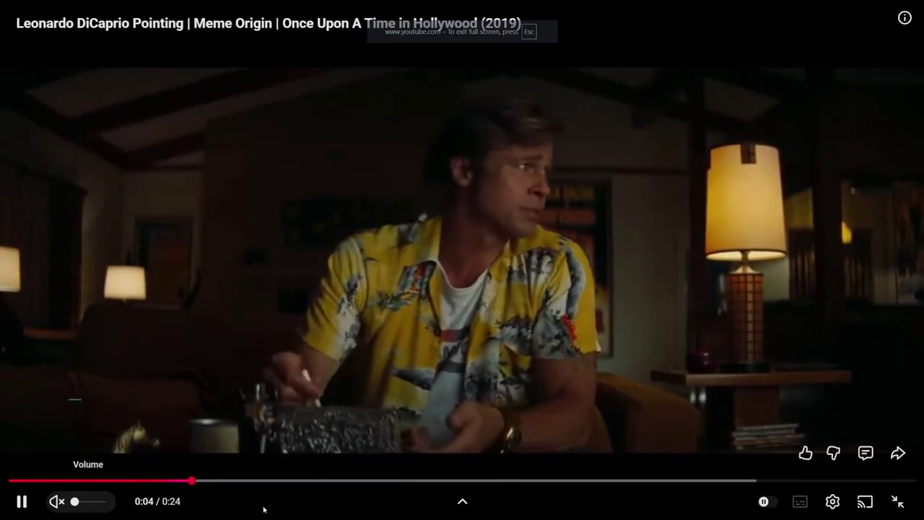
left_click(57, 501)
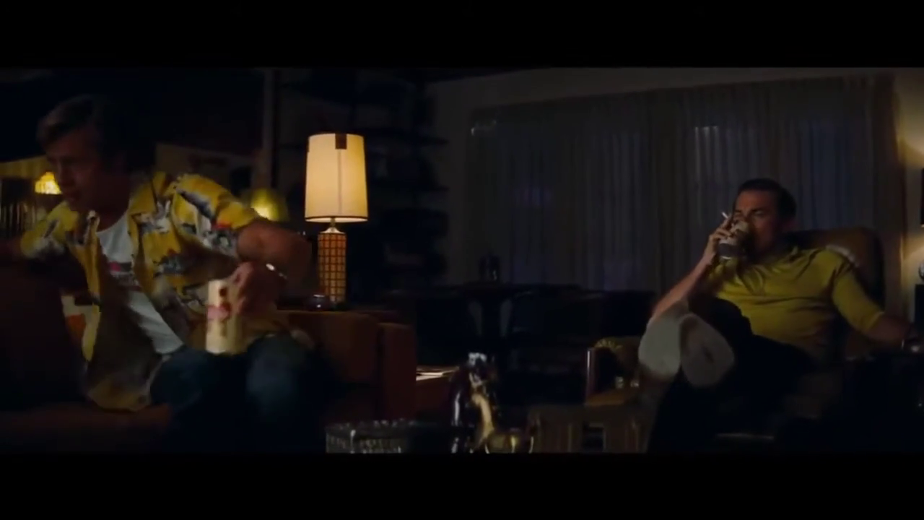
key("space")
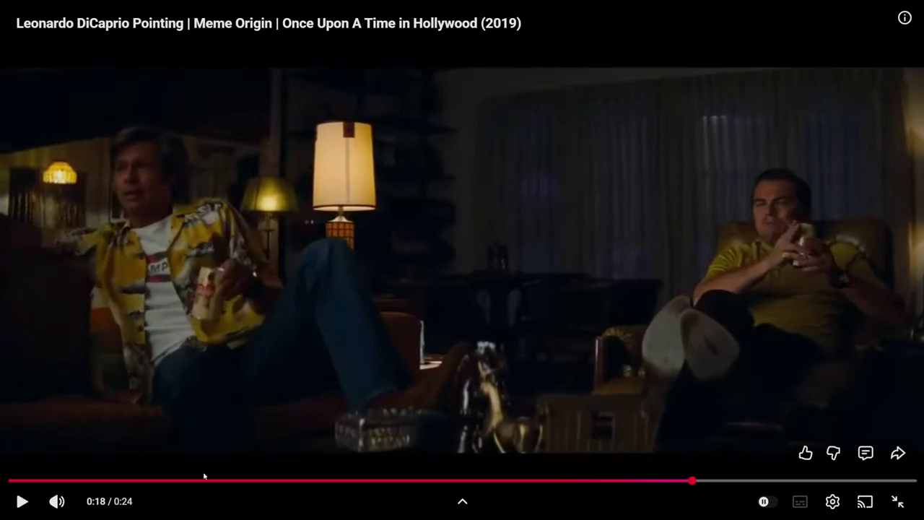
left_click(897, 502)
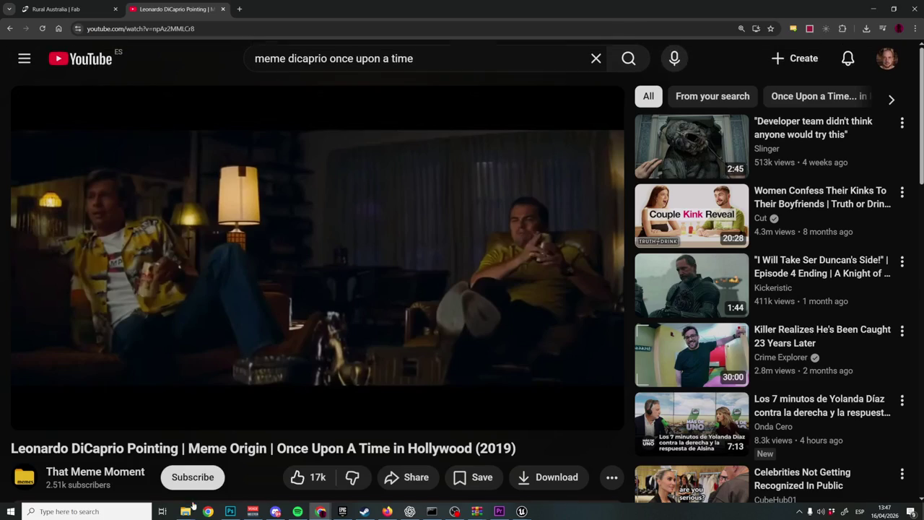
mouse_move(185, 511)
left_click(235, 473)
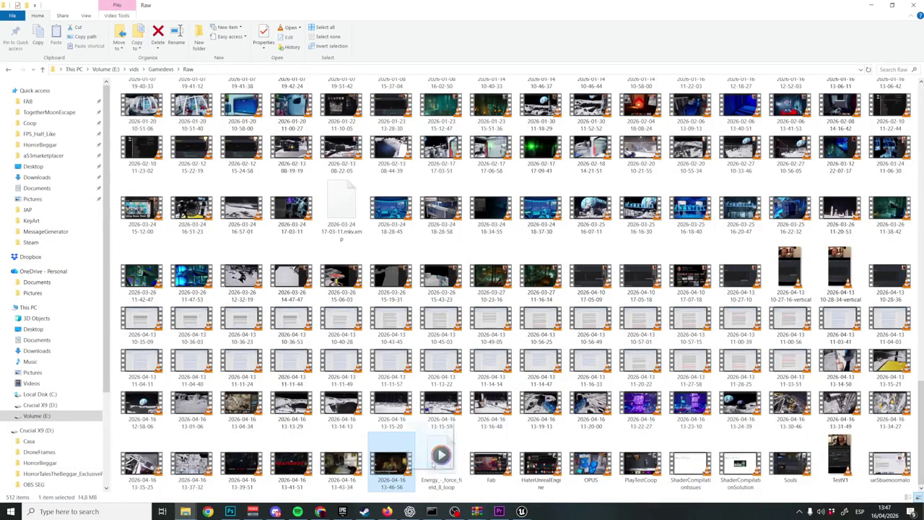
Drag the 13-46-56 meme recording onto V4, trim its start to about 03:27:25, and preview it
left_click_drag(504, 510, 717, 468)
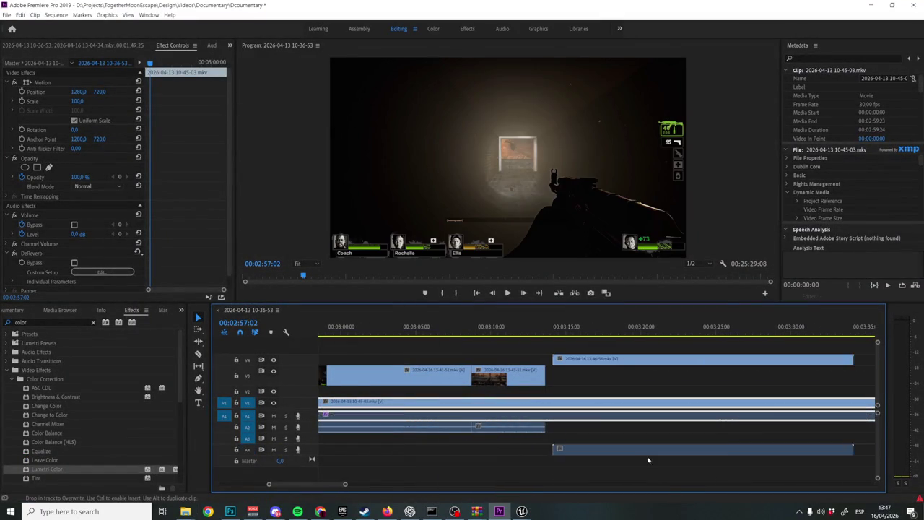
mouse_move(625, 330)
left_mouse_down()
mouse_move(680, 334)
mouse_move(671, 335)
left_mouse_up()
key("space")
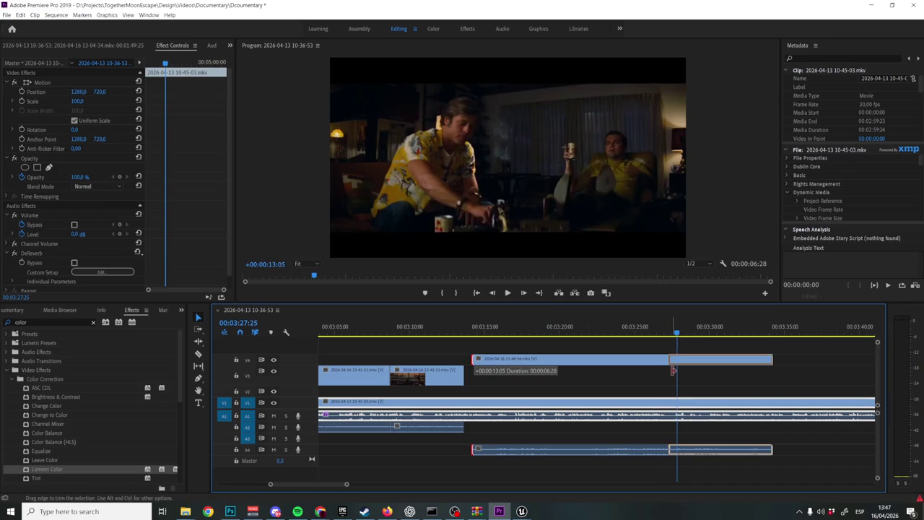
left_click_drag(673, 371, 677, 370)
key("space")
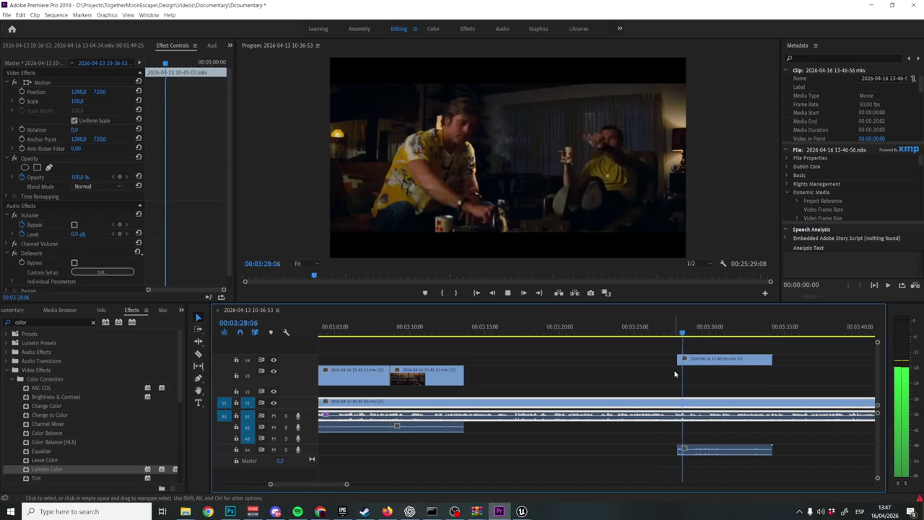
key("space")
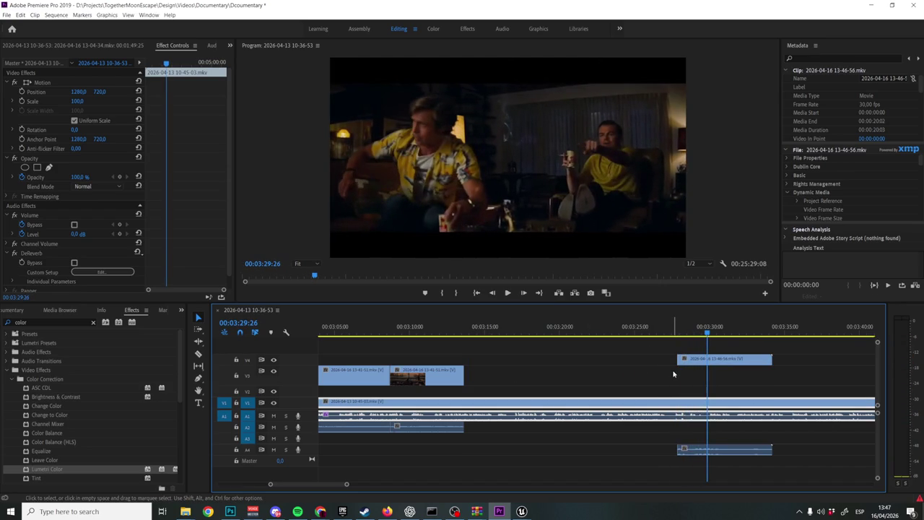
key("space")
key("space")
key("space")
key("space")
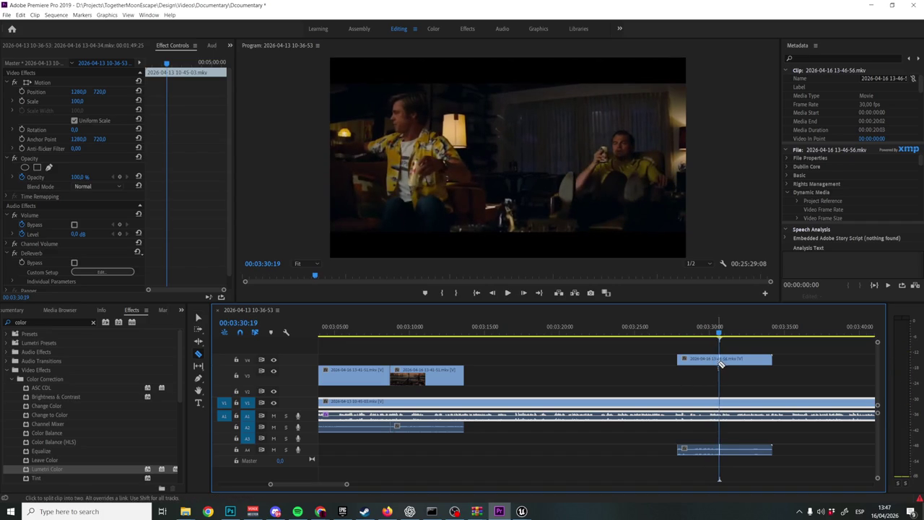
Split the meme clip and slide it left onto V5 above the gameplay near 02:57
left_click(720, 363)
scroll(737, 376, "left", 2)
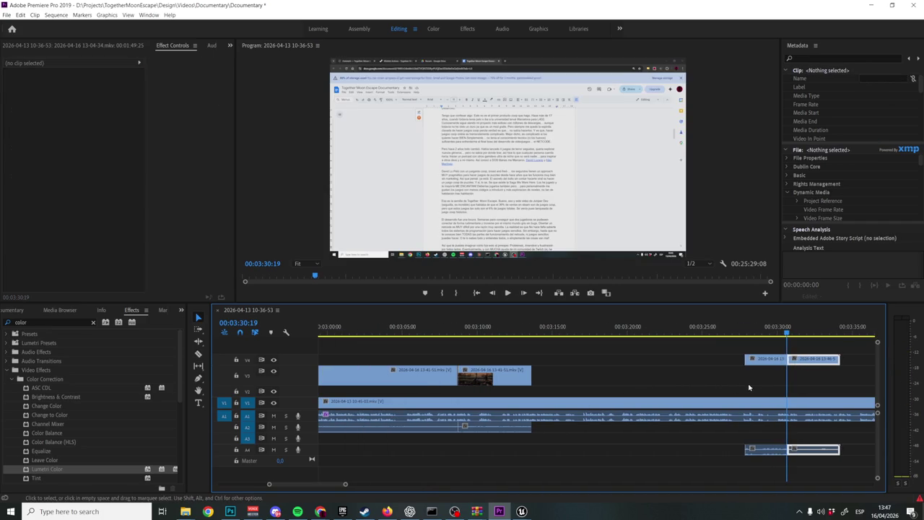
mouse_move(761, 365)
left_mouse_down()
mouse_move(388, 371)
mouse_move(373, 358)
left_mouse_up()
scroll(560, 388, "left", 7)
scroll(560, 388, "left", 2)
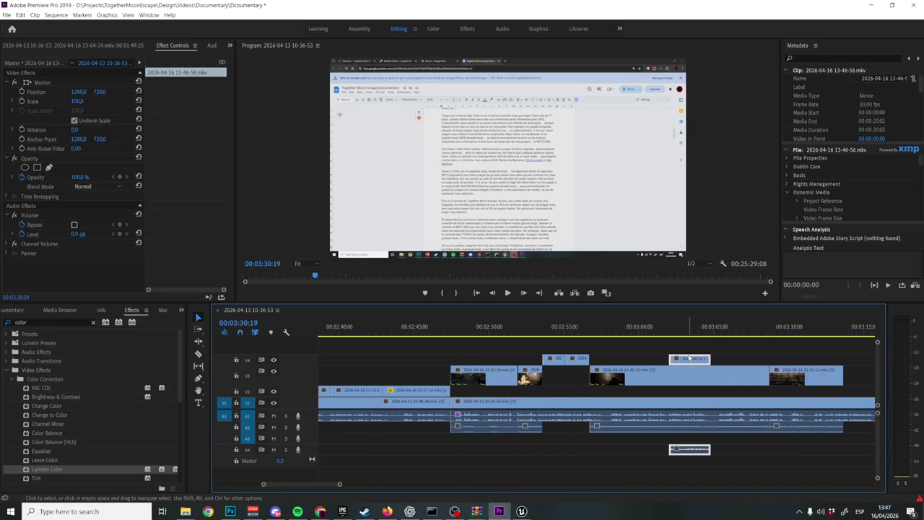
mouse_move(682, 359)
left_mouse_down()
mouse_move(624, 360)
mouse_move(608, 348)
left_mouse_up()
Play from 02:53:22 and trim the meme clip's end back to around 02:58
left_click(547, 327)
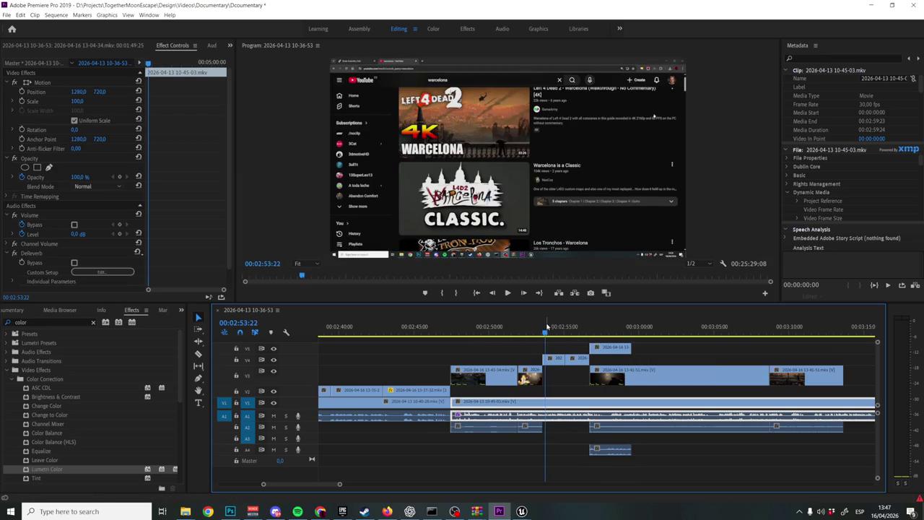
key("space")
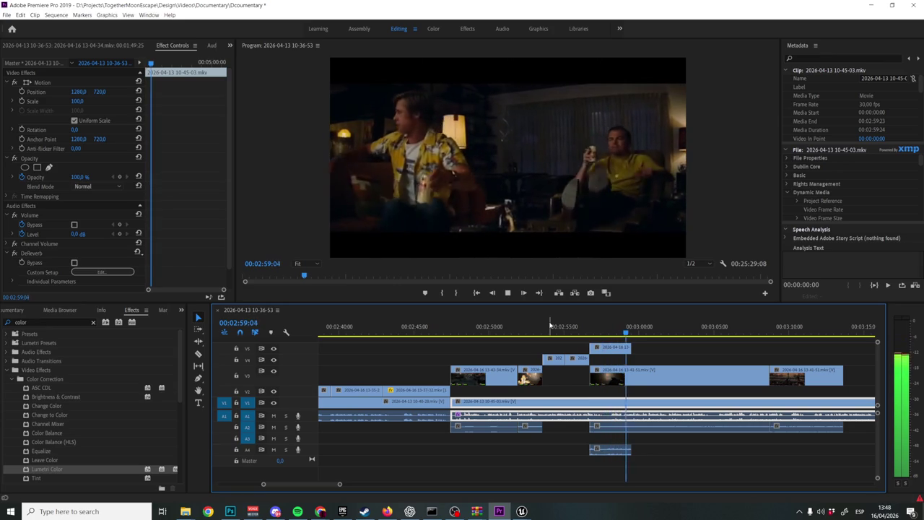
key("space")
scroll(627, 373, "up", 2, "alt")
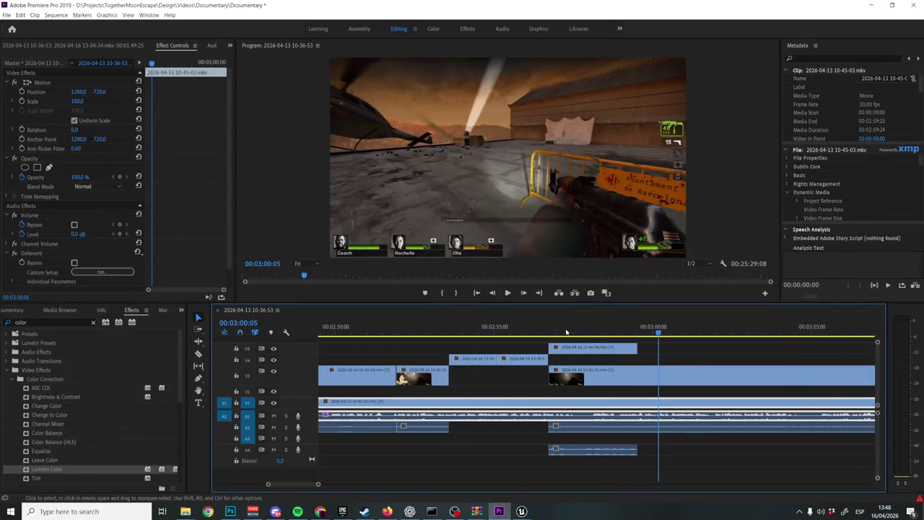
left_click_drag(556, 325, 607, 339)
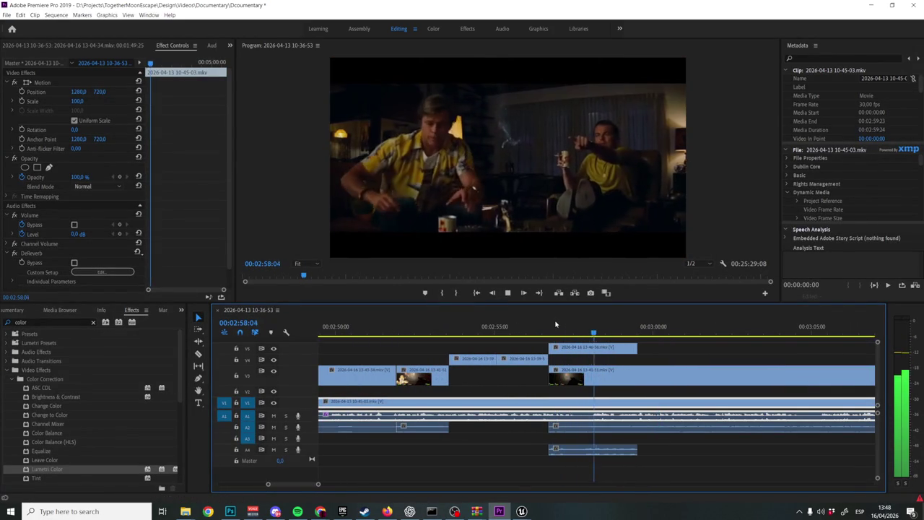
left_click_drag(613, 354, 605, 349)
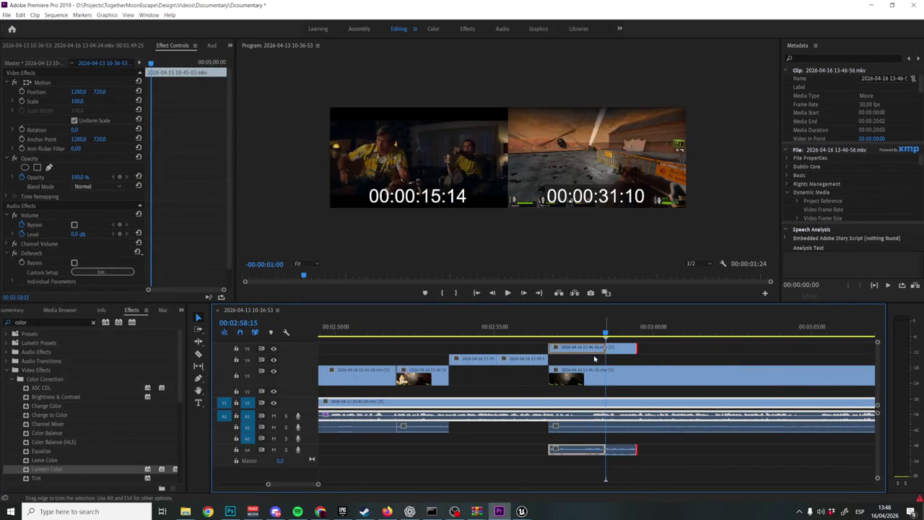
Play back the shortened meme section from 02:53:14
left_click(443, 327)
key("space")
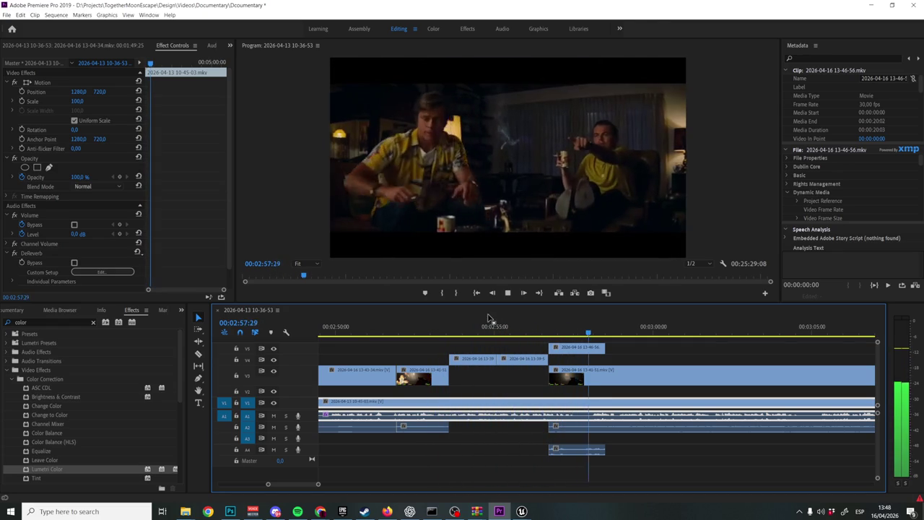
key("space")
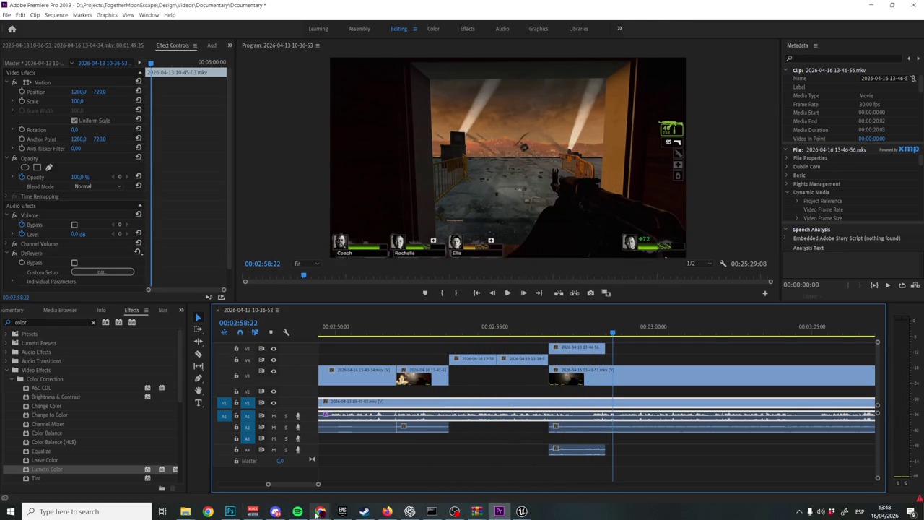
mouse_move(320, 511)
left_click(393, 469)
Search Google Images for the developer and preview the photo of him at his desk
left_click(226, 28)
type("carlos coron")
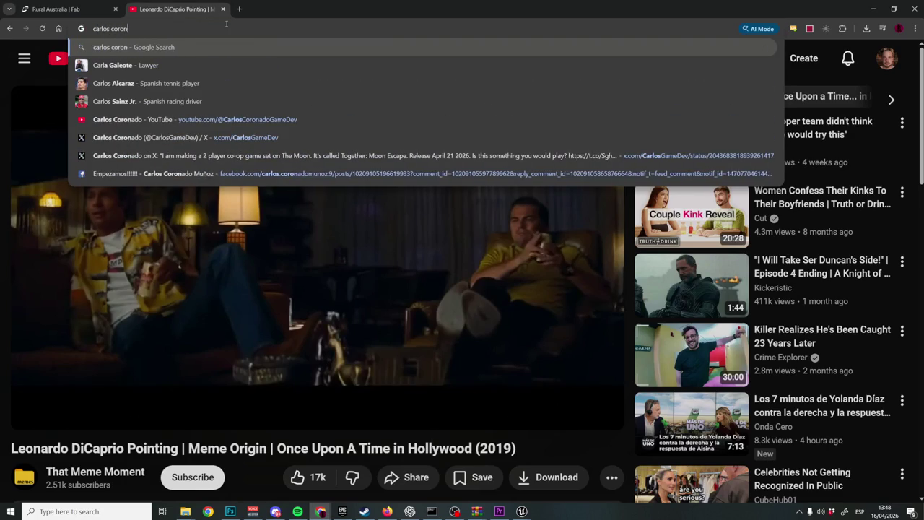
type("ado m")
key("Return")
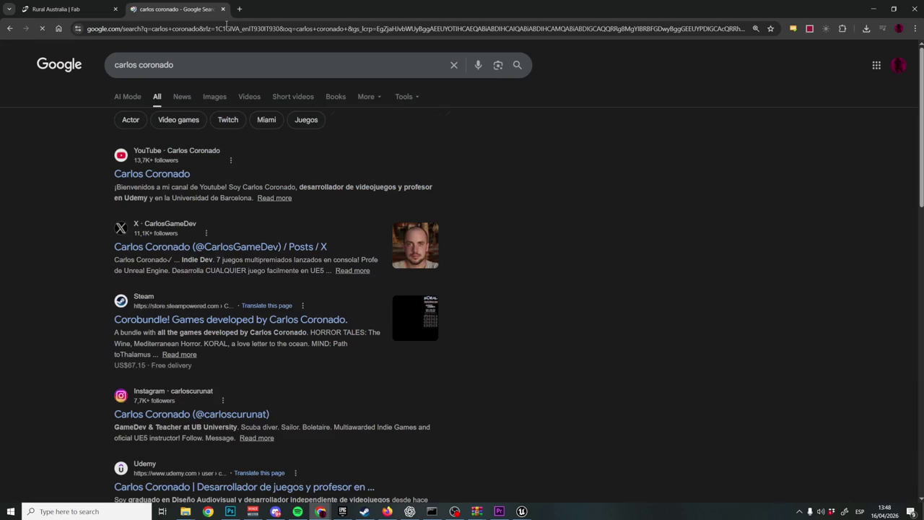
left_click(215, 96)
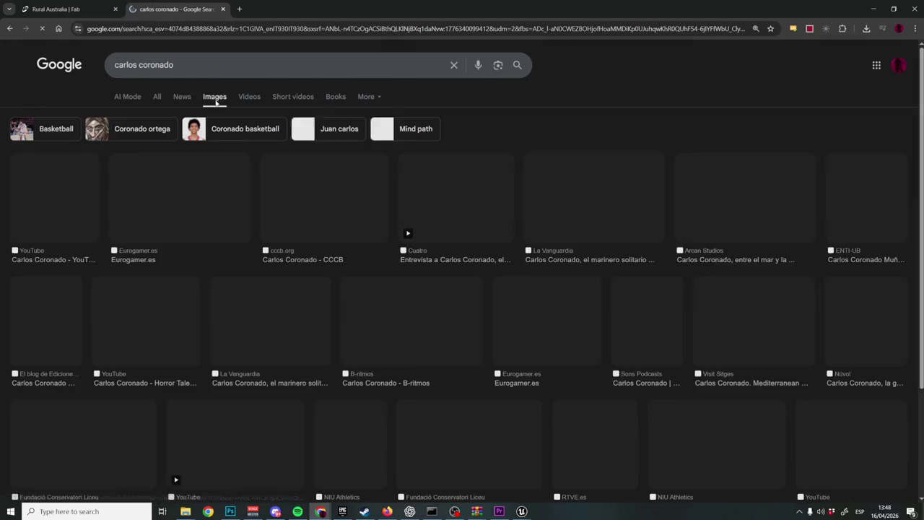
left_click(165, 198)
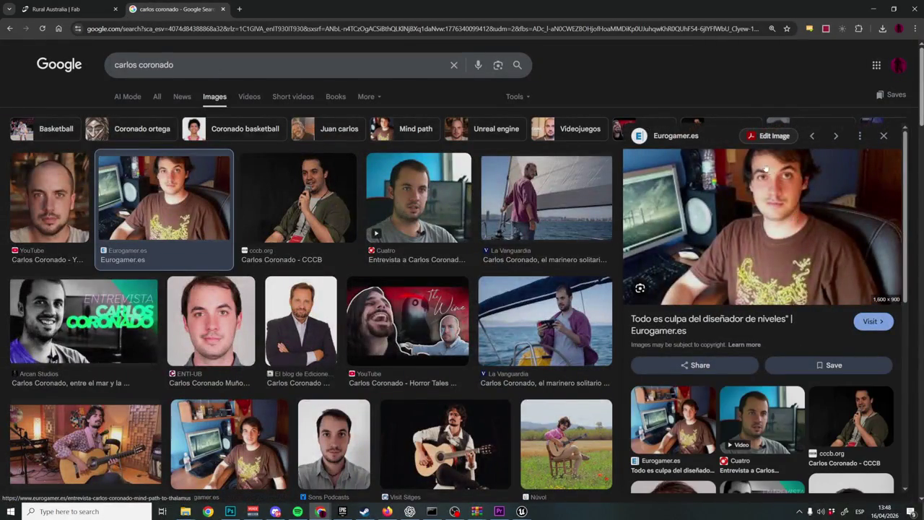
Cancel a WEBP save of the preview, then load the photo's image address in the tab
right_click(748, 230)
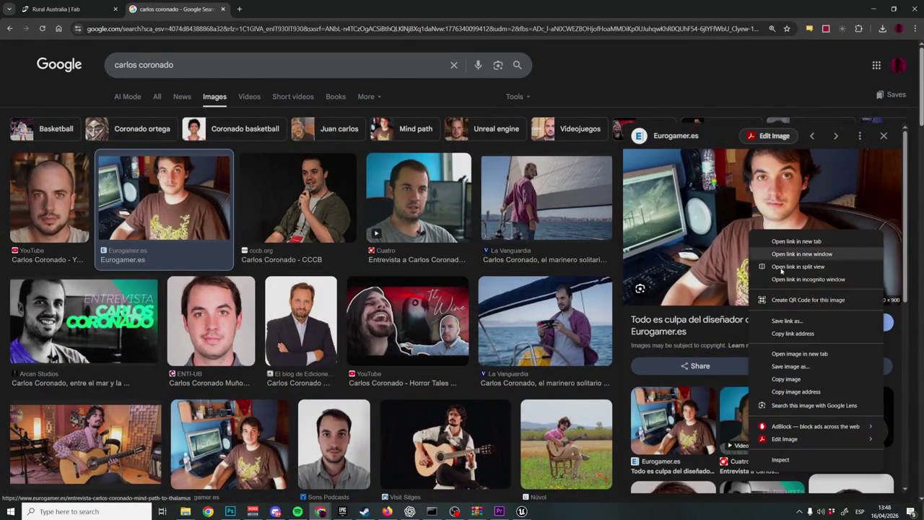
left_click(791, 367)
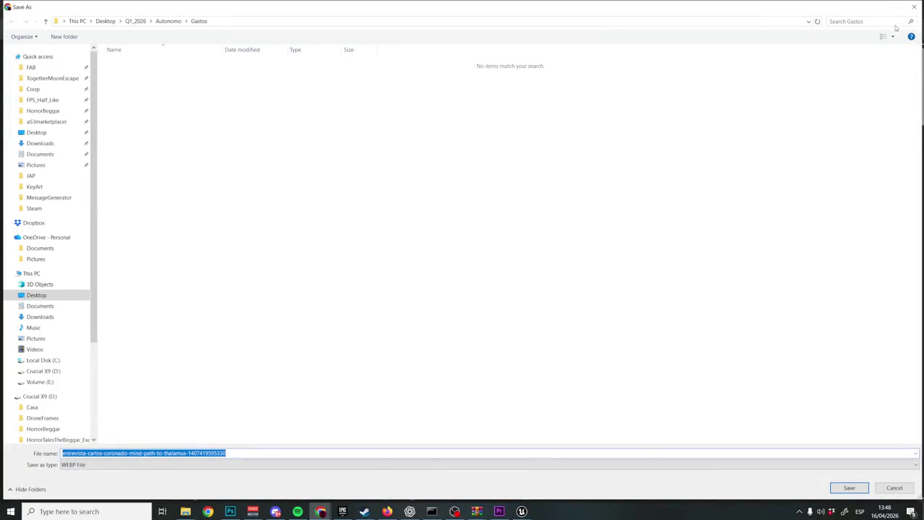
left_click(914, 7)
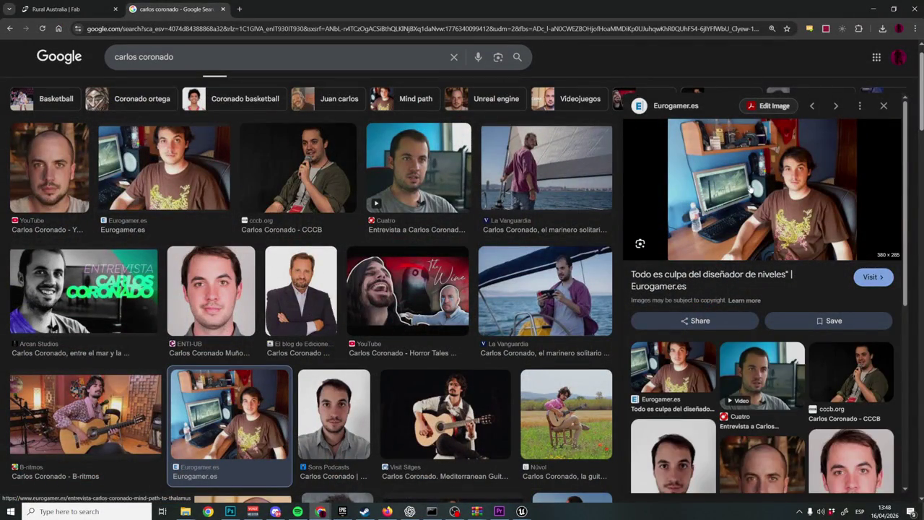
right_click(751, 189)
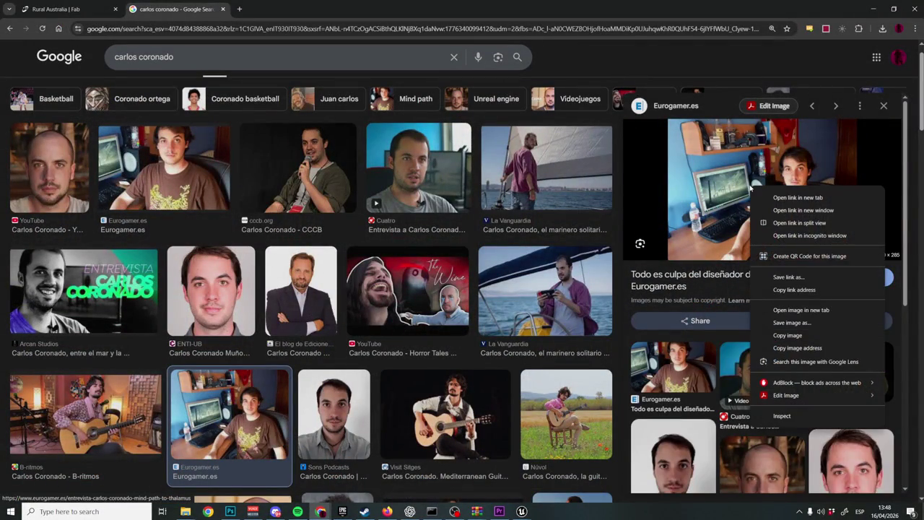
left_click(797, 348)
left_click(335, 28)
type("https://assetsio.gnwcdn.com/entrevista-carlos-coronado-mind-path-to-thalamus-140741927616.jpg?width=380&height=285&fit=crop&quality=85&format=jpg&auto=webp")
key("Return")
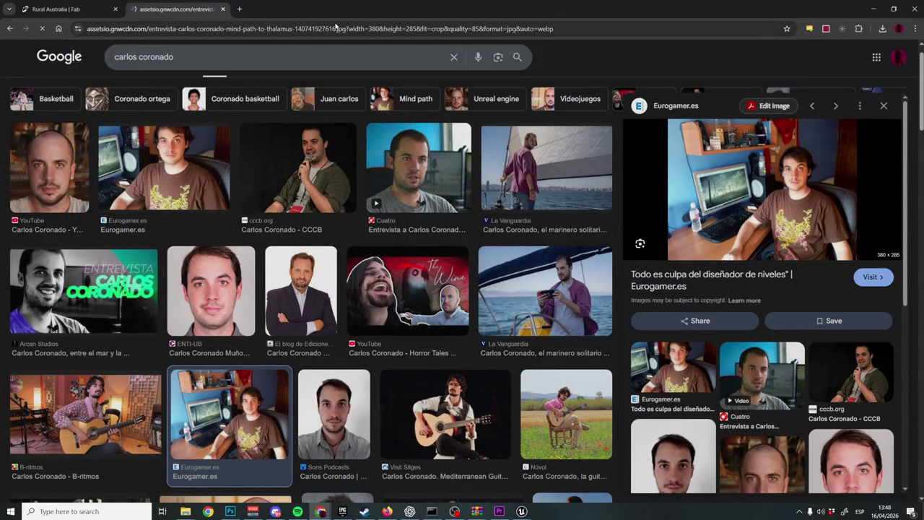
Inspect the standalone photo page, then return to the image search results
scroll(528, 265, "up", 6)
scroll(527, 265, "down", 1)
scroll(280, 156, "down", 1)
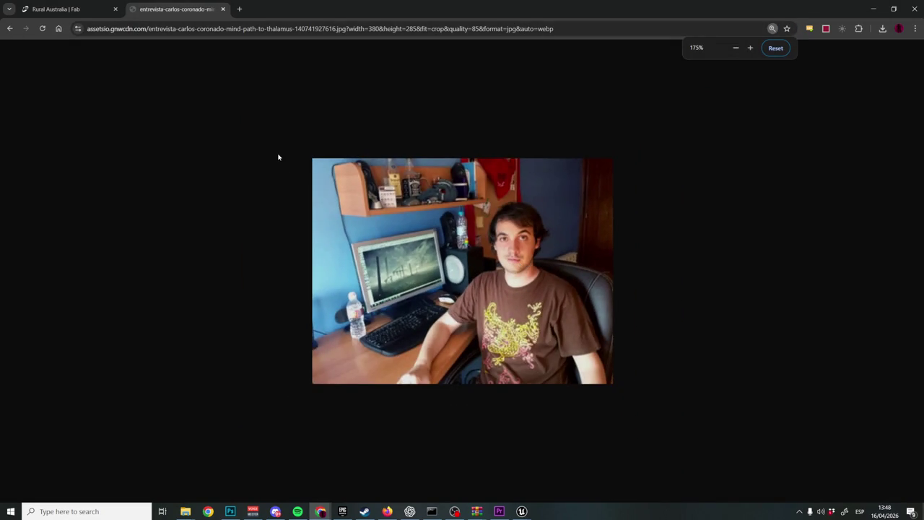
scroll(280, 156, "down", 1)
right_click(394, 230)
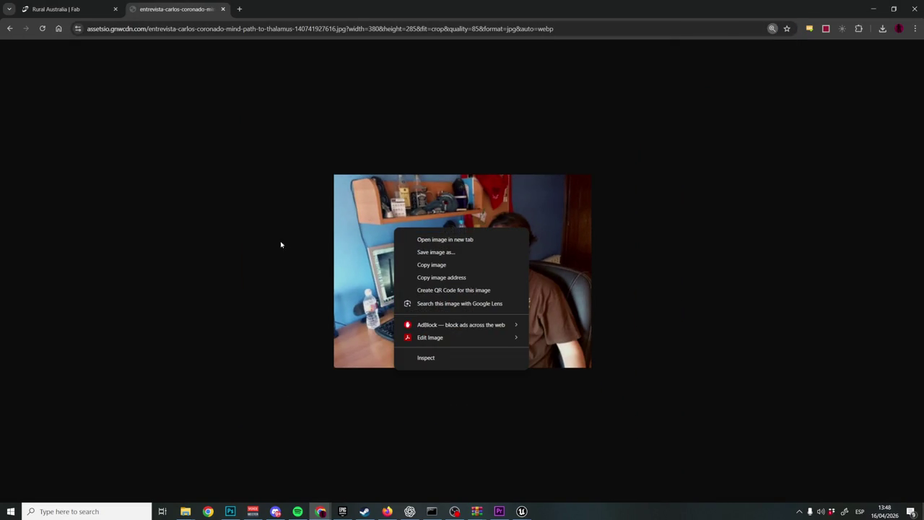
right_click(280, 242)
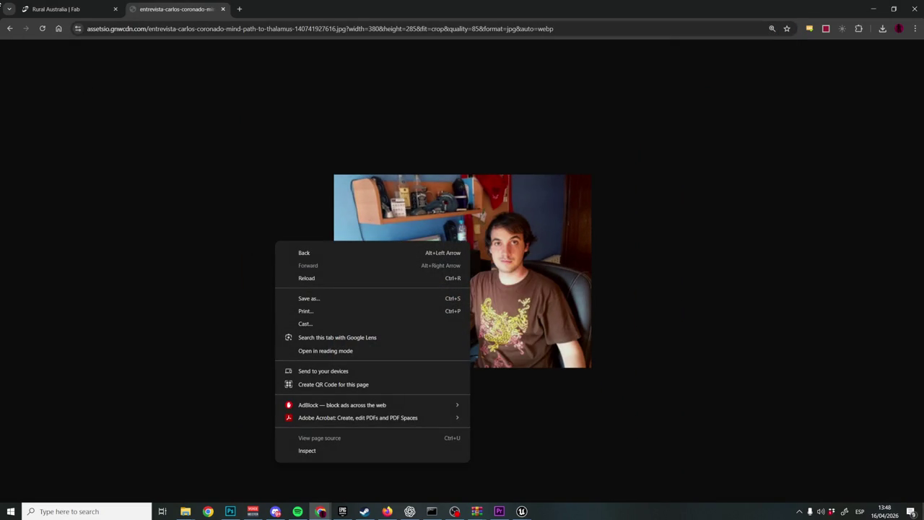
left_click(10, 28)
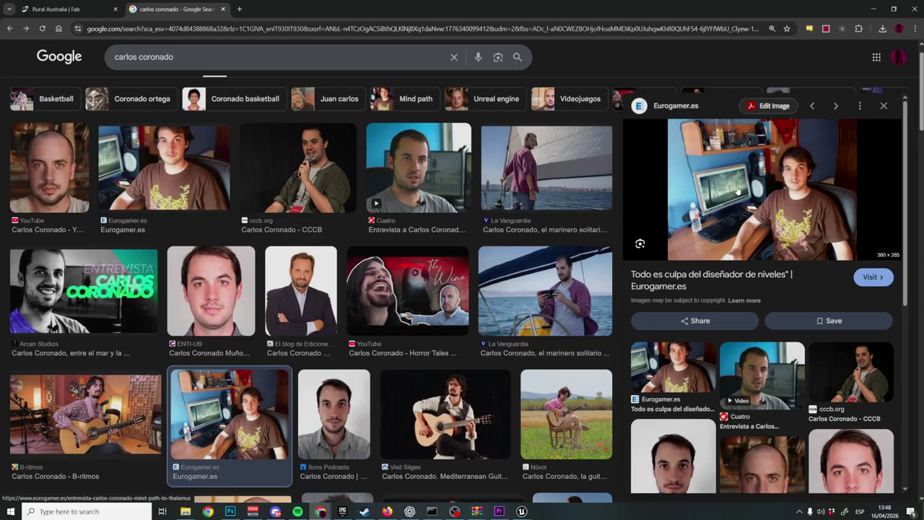
Reopen the desk photo preview and load its full-size image from the copied address
left_click(199, 150)
right_click(753, 212)
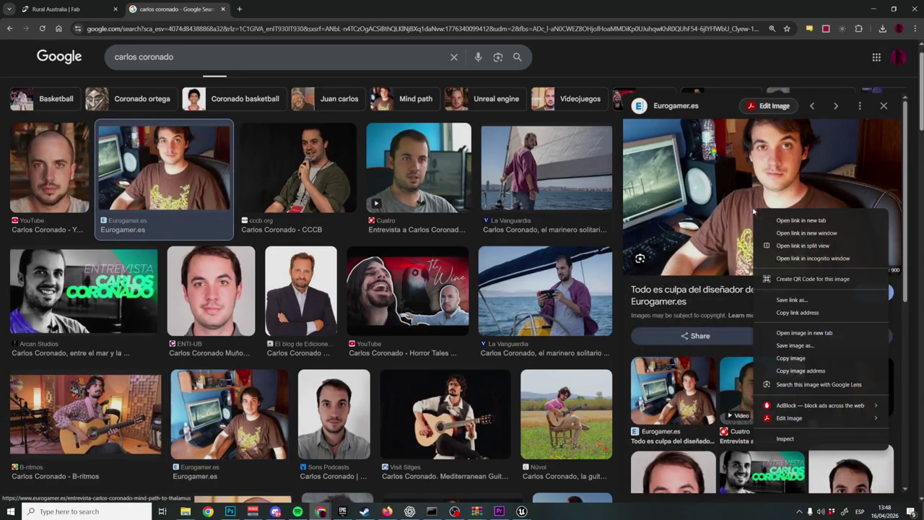
left_click(800, 371)
left_click(169, 29)
type("https://assetsio.gnwcdn.com/entrevista-carlos-coronado-mind-path-to-thalamus-1407419595330.jpg?width=1600&height=900&fit=crop&quality=100&format=png&enable=upscale&auto=webp")
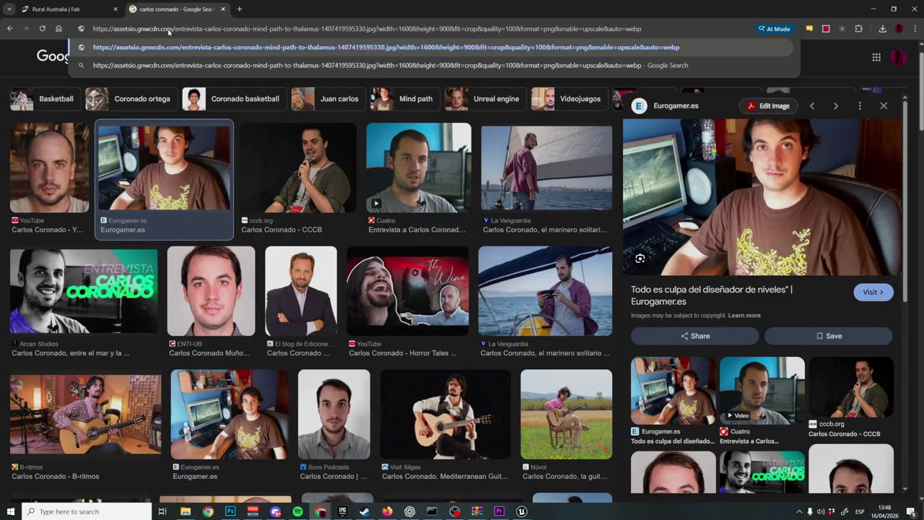
key("Return")
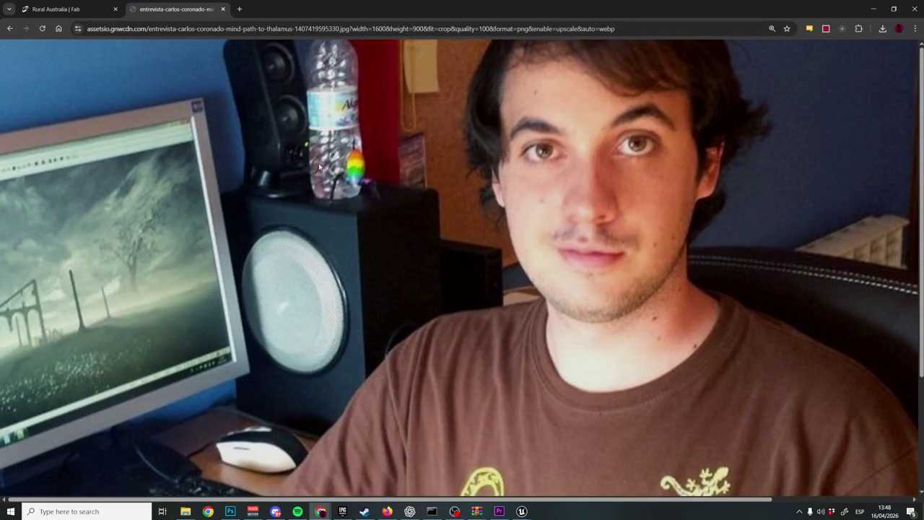
Save the full-size Eurogamer image to the Desktop as a WEBP file
right_click(319, 167)
left_click(363, 191)
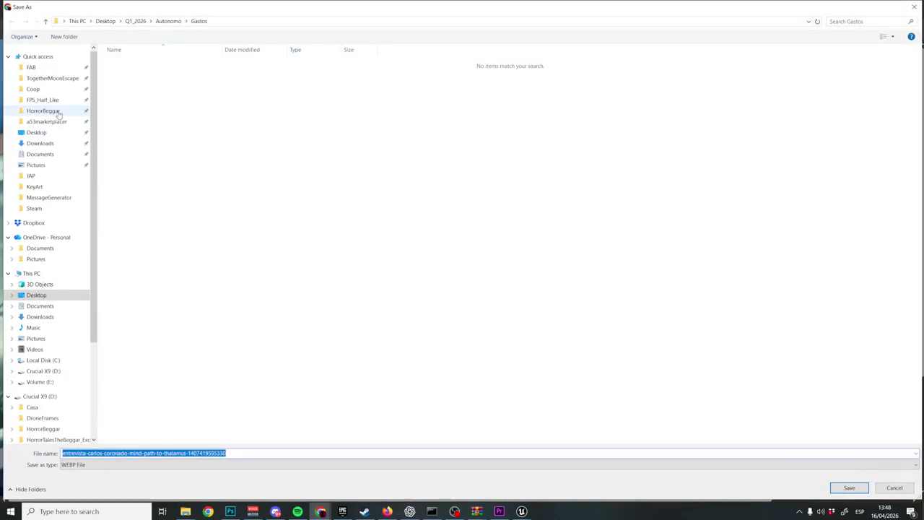
left_click(36, 132)
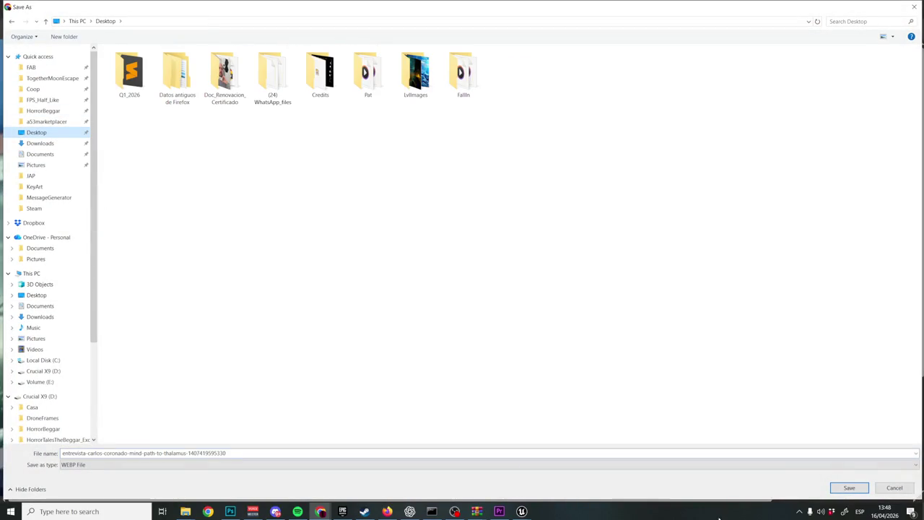
left_click(847, 488)
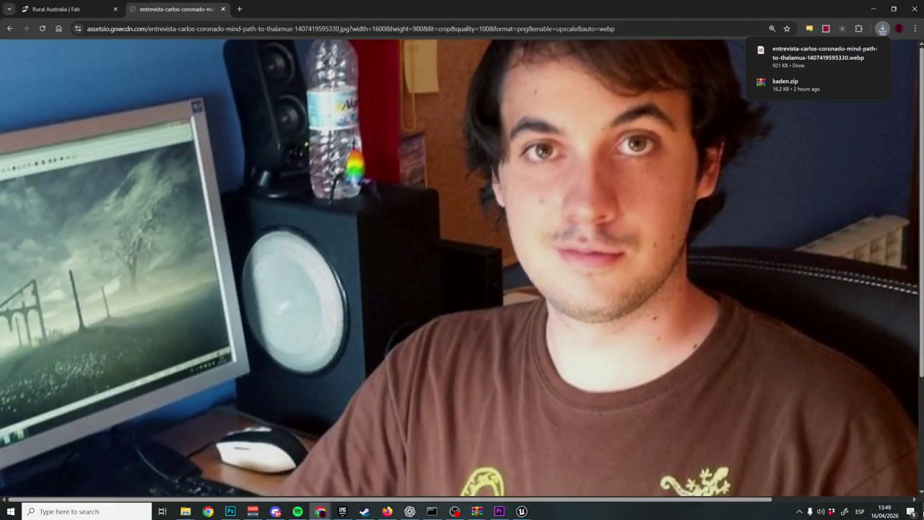
key("super+d")
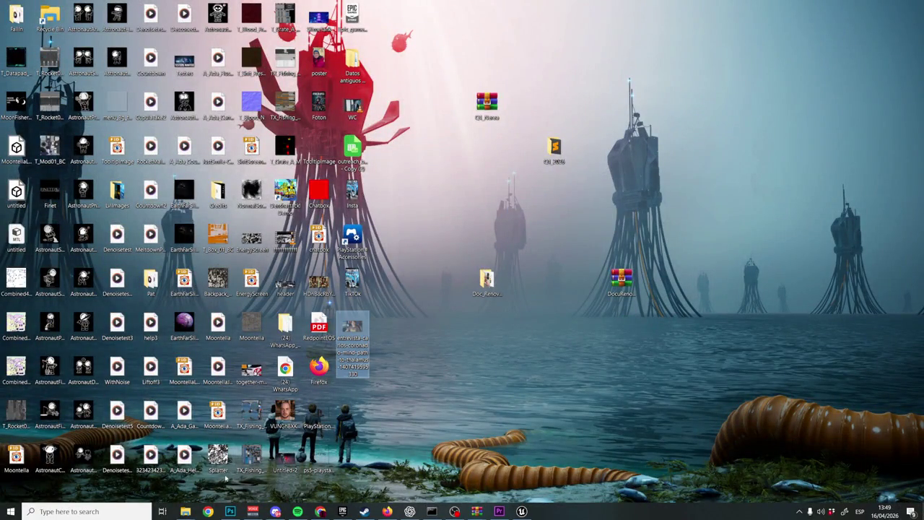
Browse to TogetherMoonEscape > Design > Videos > Documentary in File Explorer
mouse_move(186, 512)
left_click(260, 475)
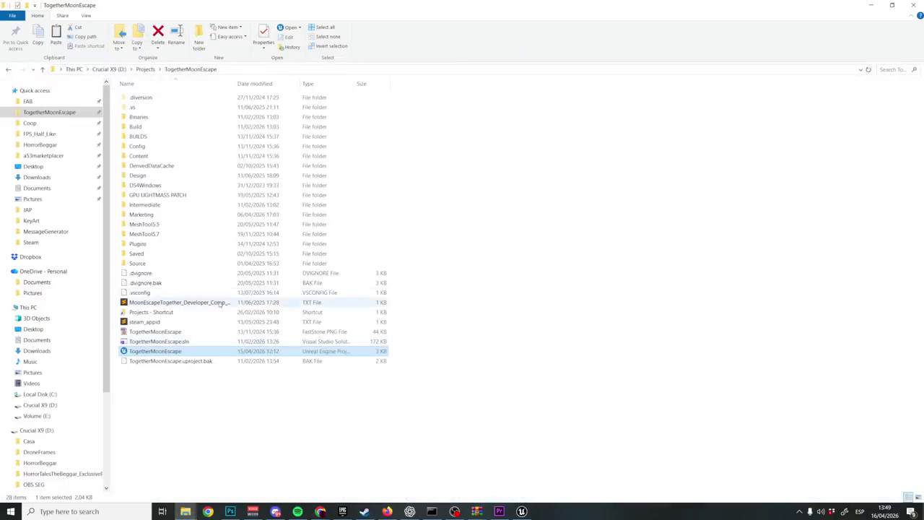
double_click(143, 175)
double_click(141, 167)
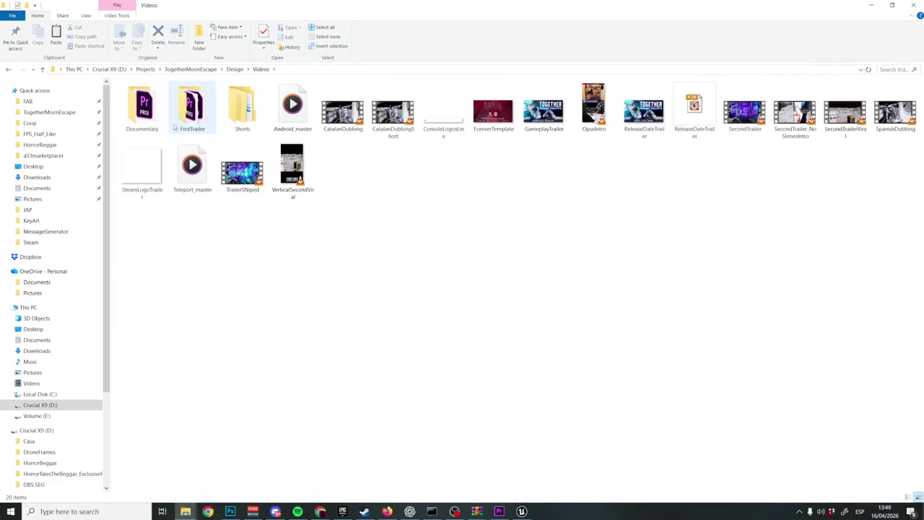
double_click(138, 124)
Create a new RecursosDocumental folder and paste the downloaded WEBP photo into it
right_click(232, 276)
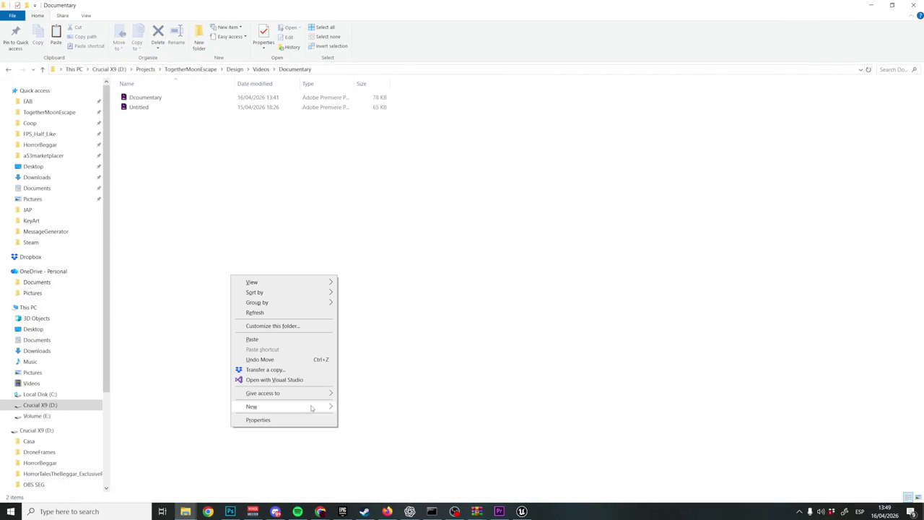
left_click(357, 407)
type("RecursosDo")
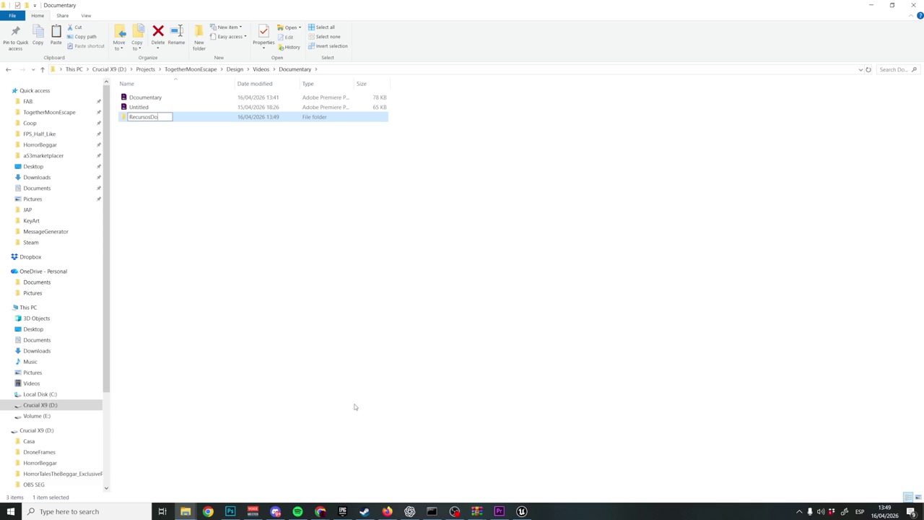
key("Return")
key("Return")
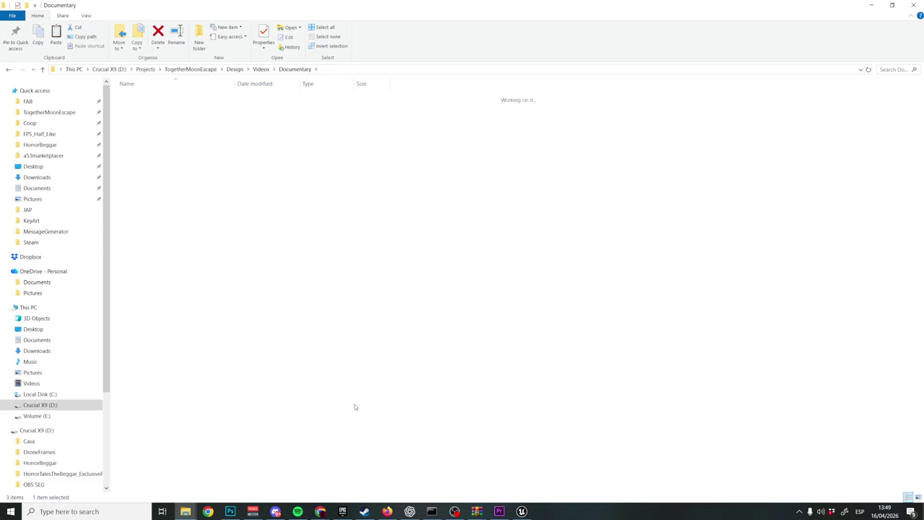
key("ctrl+v")
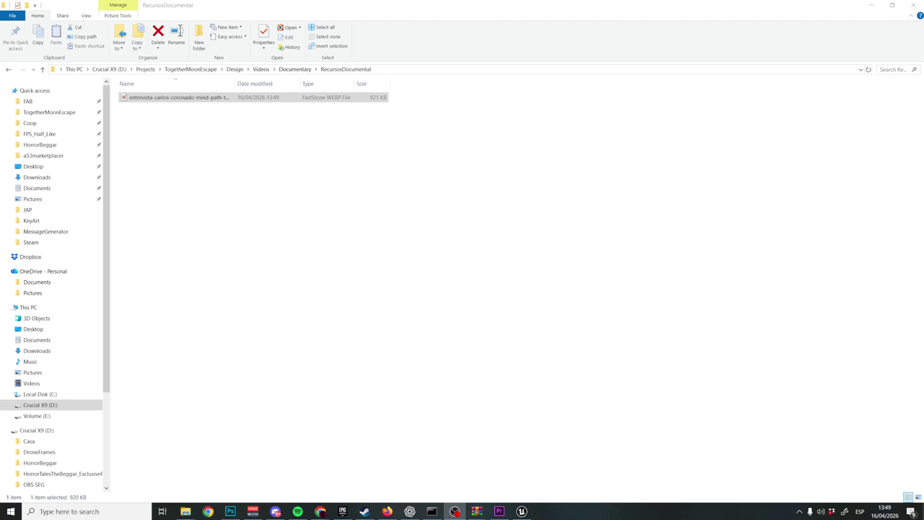
mouse_move(207, 97)
left_mouse_down()
mouse_move(500, 512)
mouse_move(659, 367)
left_mouse_up()
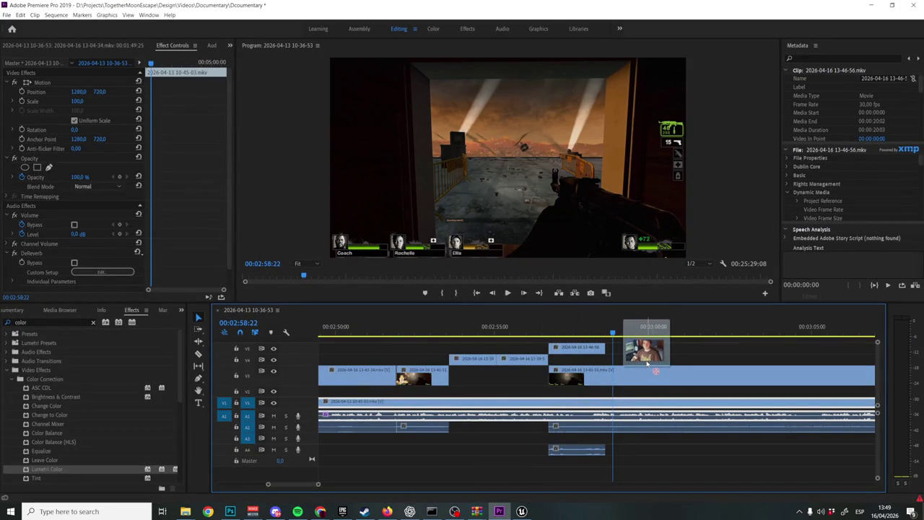
left_click_drag(659, 367, 214, 516)
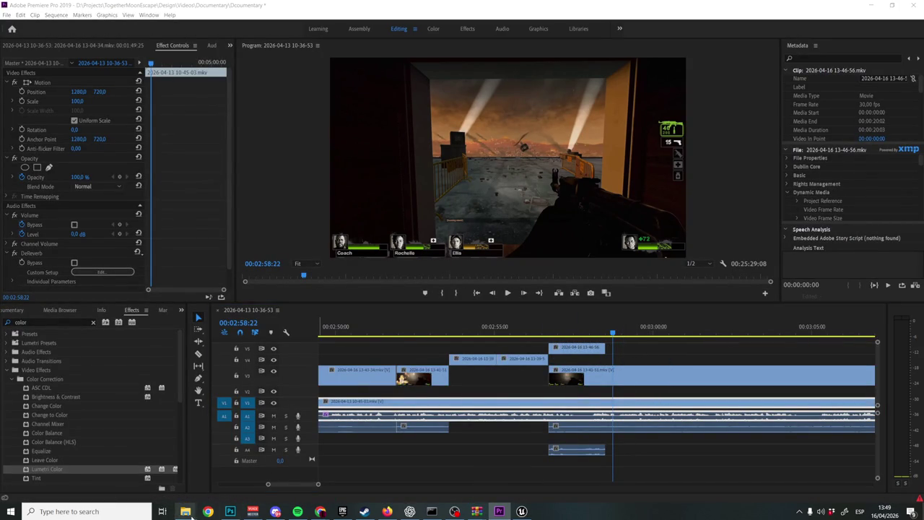
left_click(186, 511)
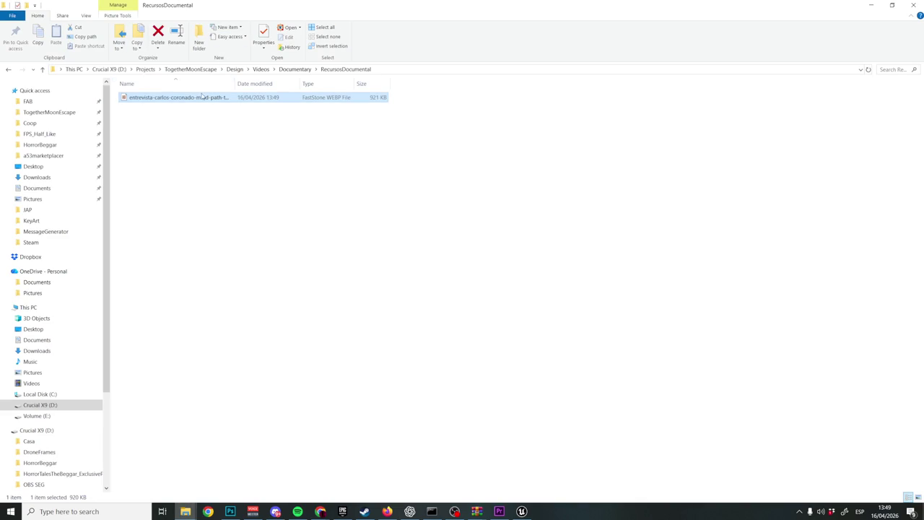
double_click(185, 97)
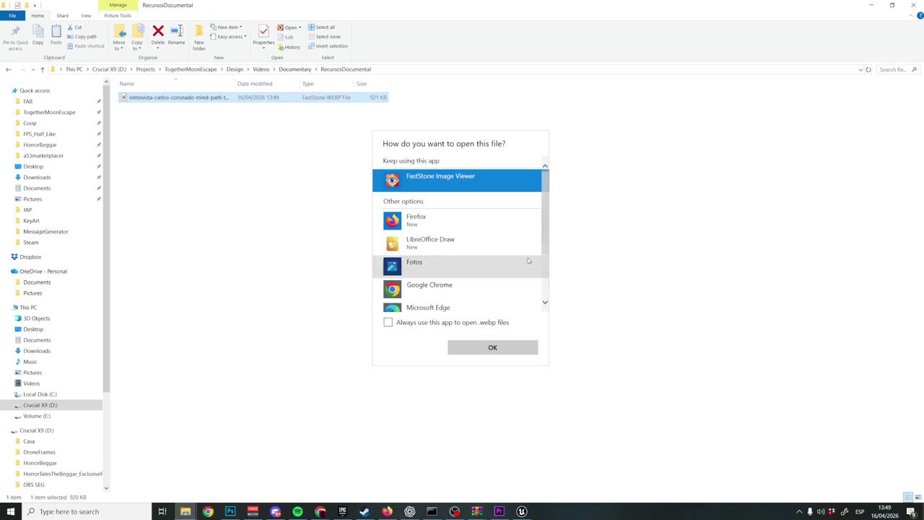
left_click(495, 346)
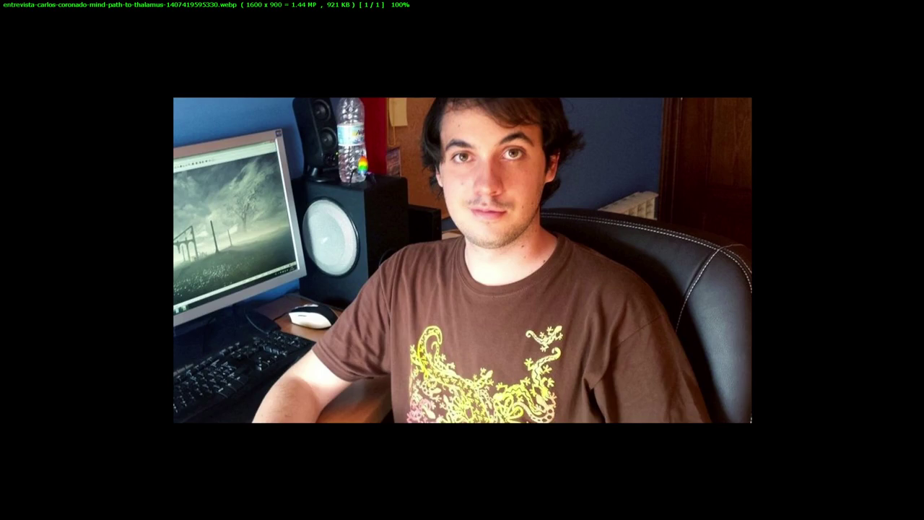
key("Escape")
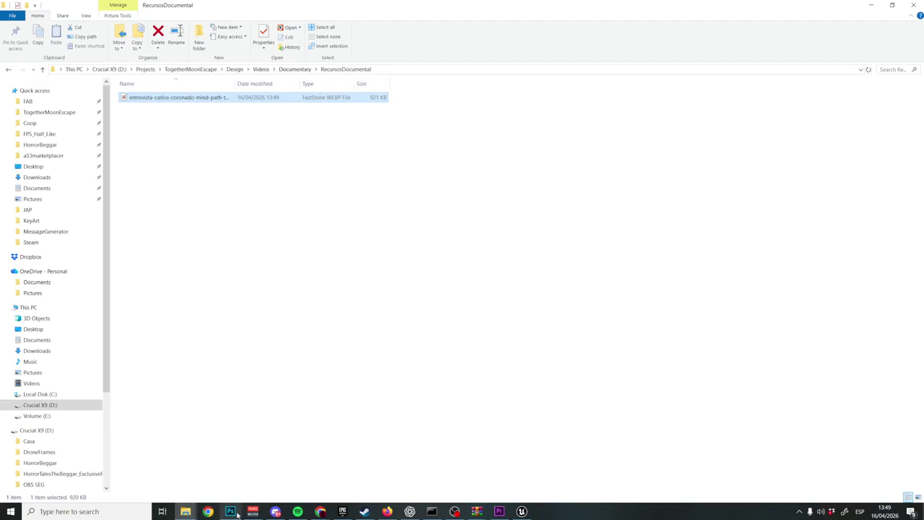
left_click(236, 513)
Create a new Photoshop document and paste the developer photo into it
left_click(25, 5)
left_click(34, 13)
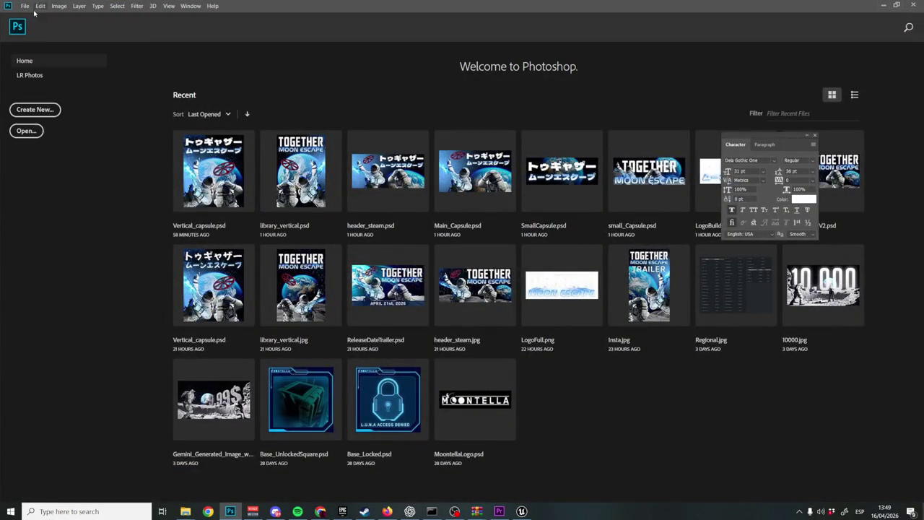
left_click(25, 5)
left_click(63, 14)
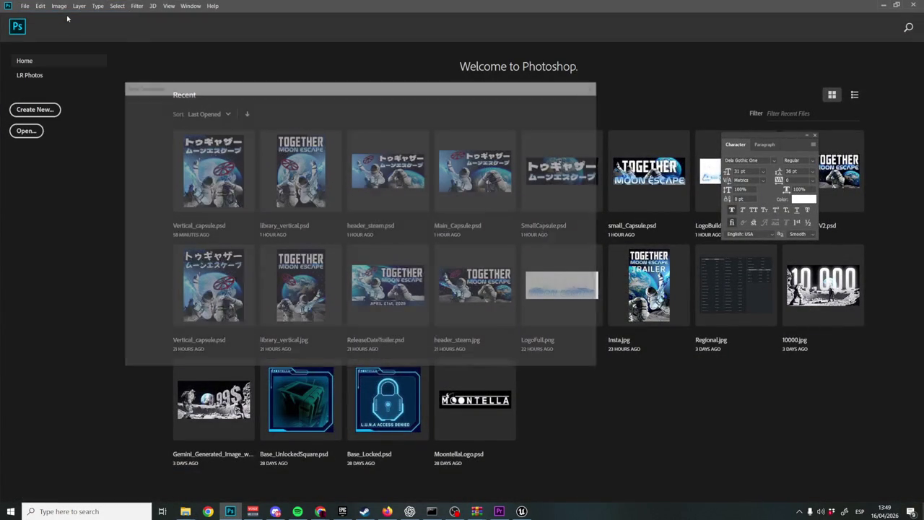
key("Return")
key("ctrl+v")
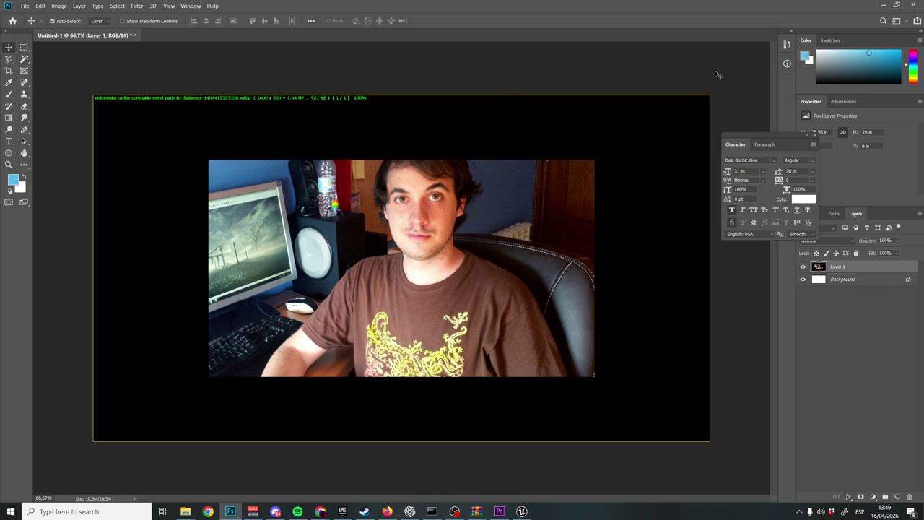
Save the photo as a JPEG named FotoJoven in Videos\Documentary\RecursosDocumental
key("ctrl+s")
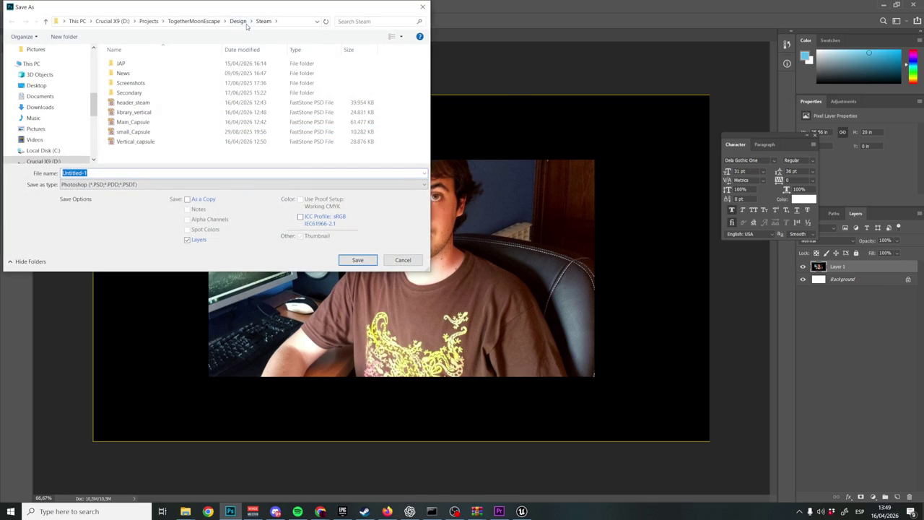
left_click(240, 22)
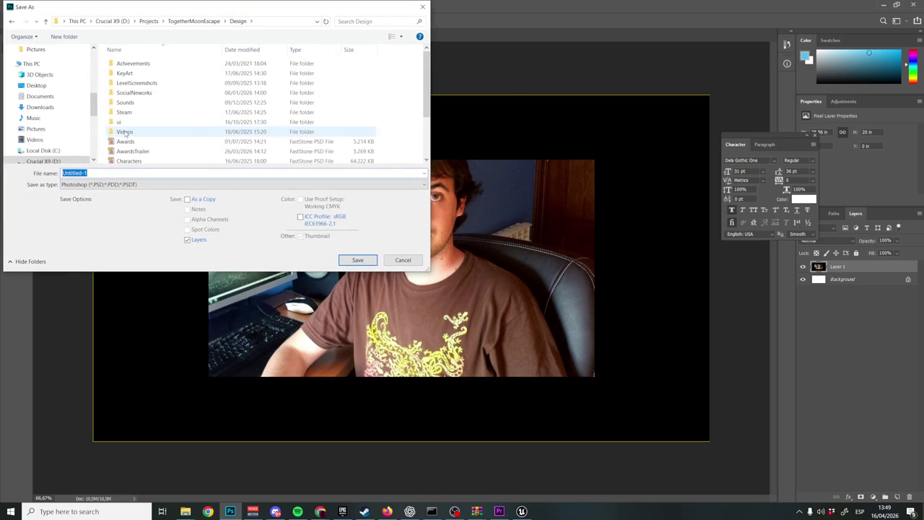
double_click(124, 134)
double_click(130, 72)
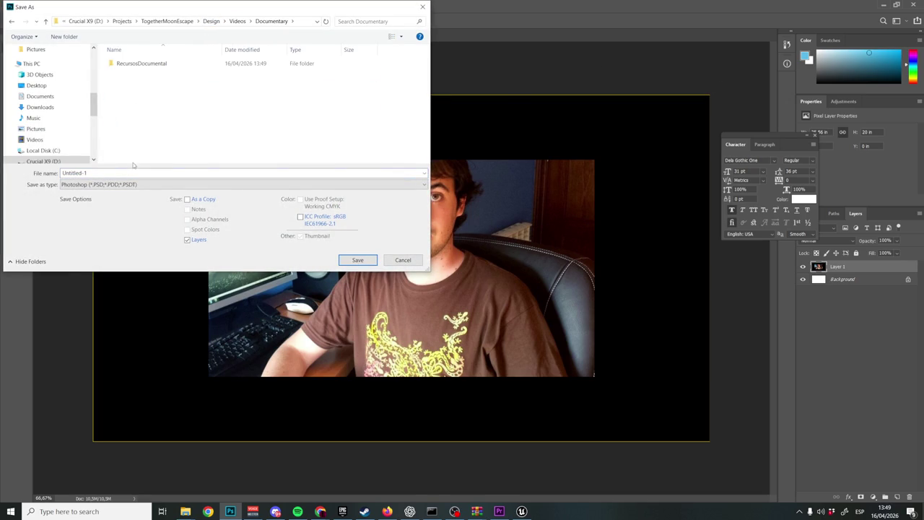
double_click(137, 66)
left_click(98, 184)
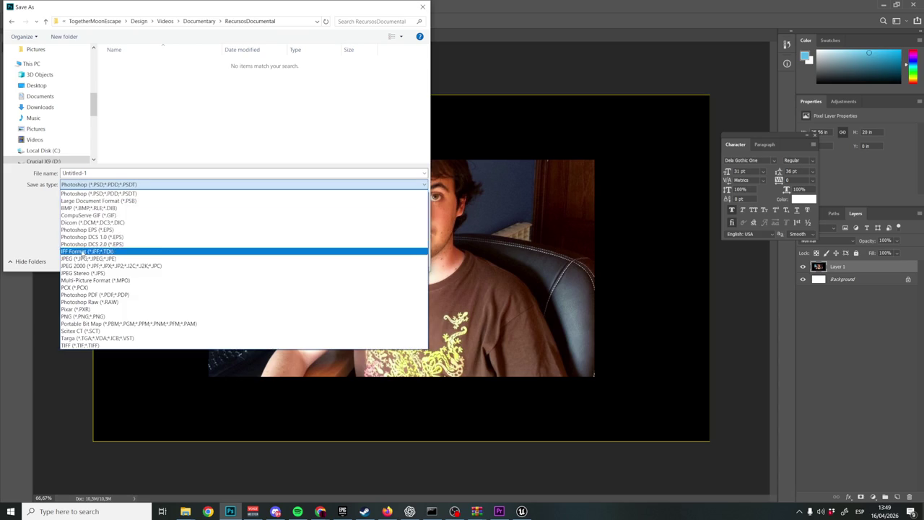
left_click(79, 265)
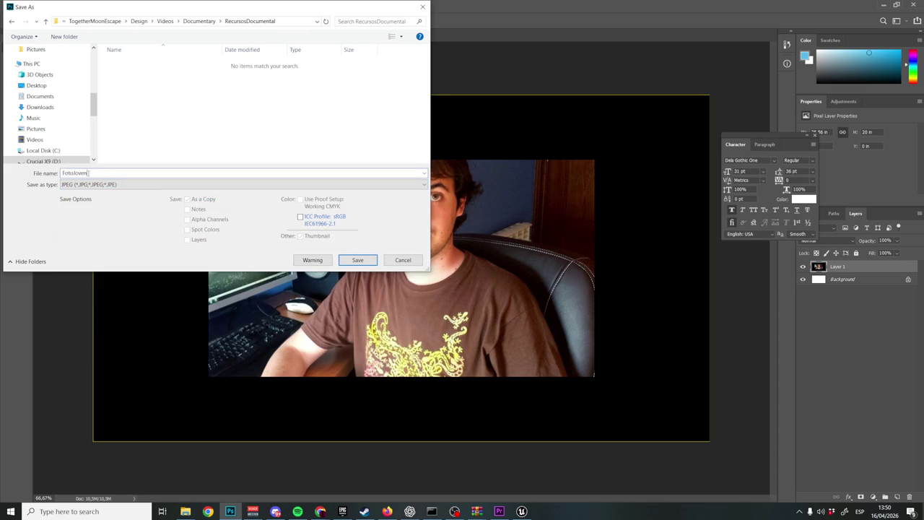
key("Return")
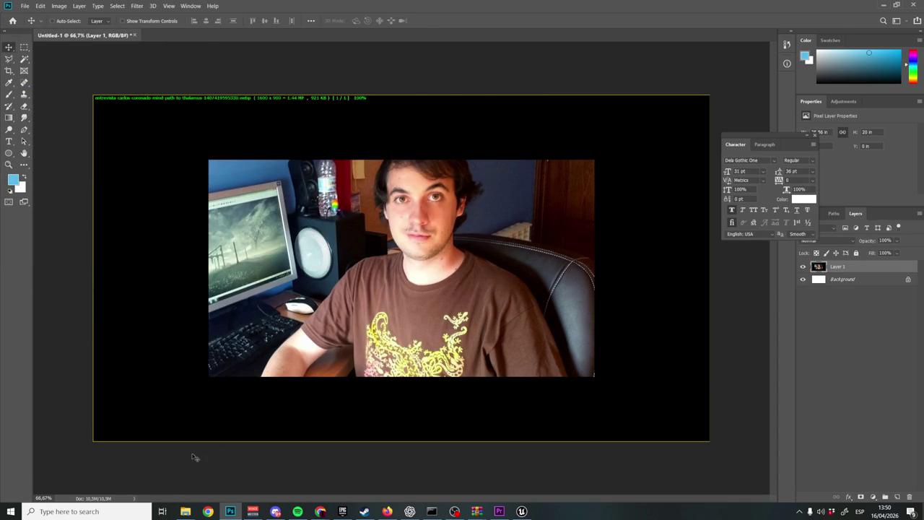
left_click(137, 473)
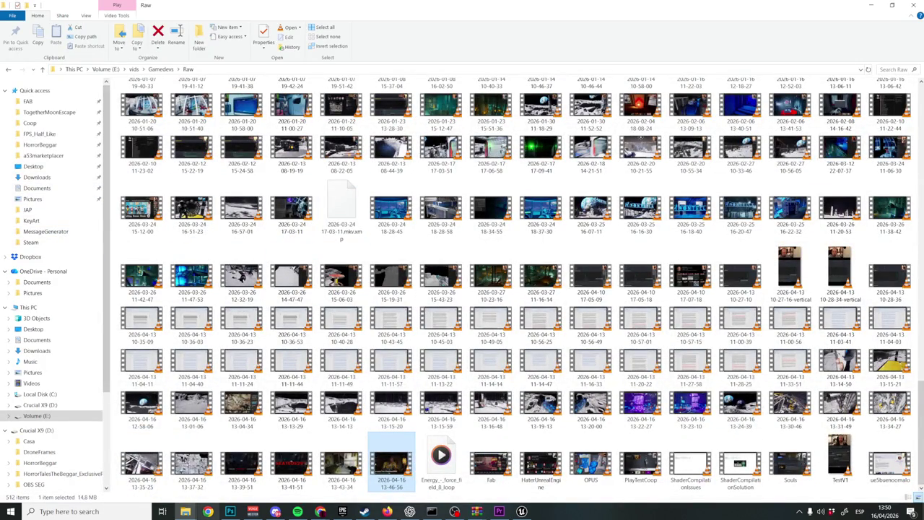
Drop the FotoJoven photo onto the timeline near 00:02:50 and shorten its end
mouse_move(186, 512)
left_click(234, 476)
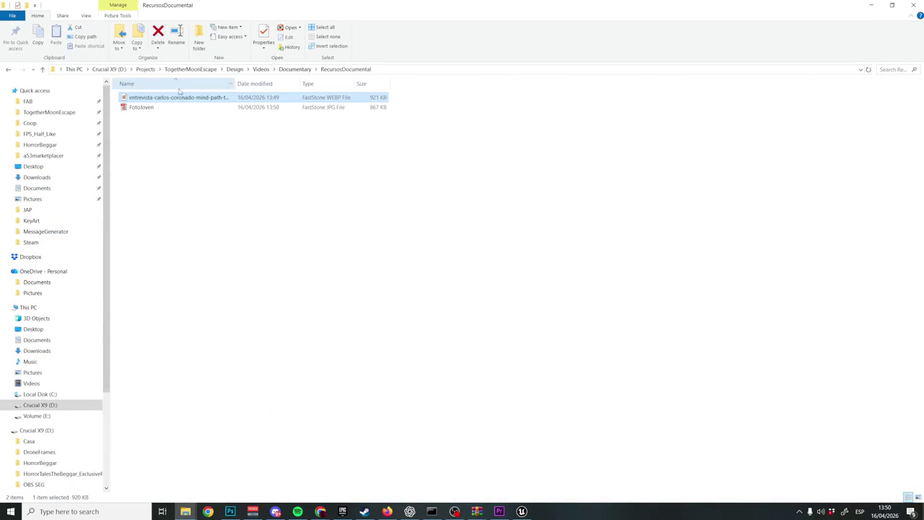
left_click_drag(152, 110, 620, 323)
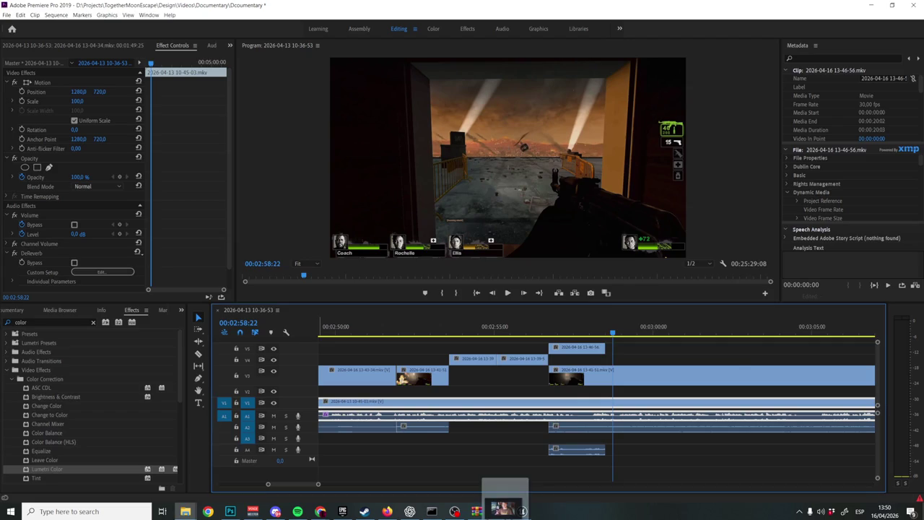
mouse_move(619, 323)
left_mouse_down()
mouse_move(360, 338)
mouse_move(450, 340)
left_mouse_up()
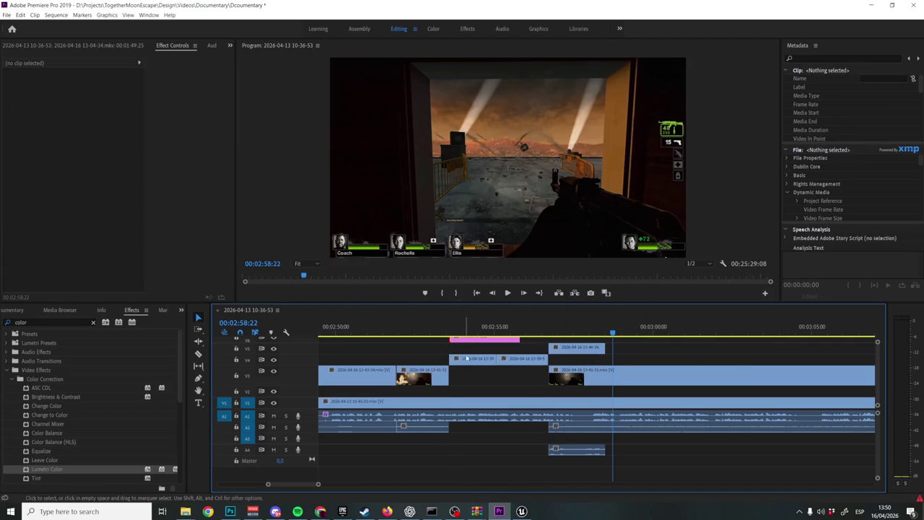
left_click_drag(519, 341, 495, 341)
Slide the 13-39-51 clip earlier and reposition the photo, reviewing from 00:02:52
left_click(410, 332)
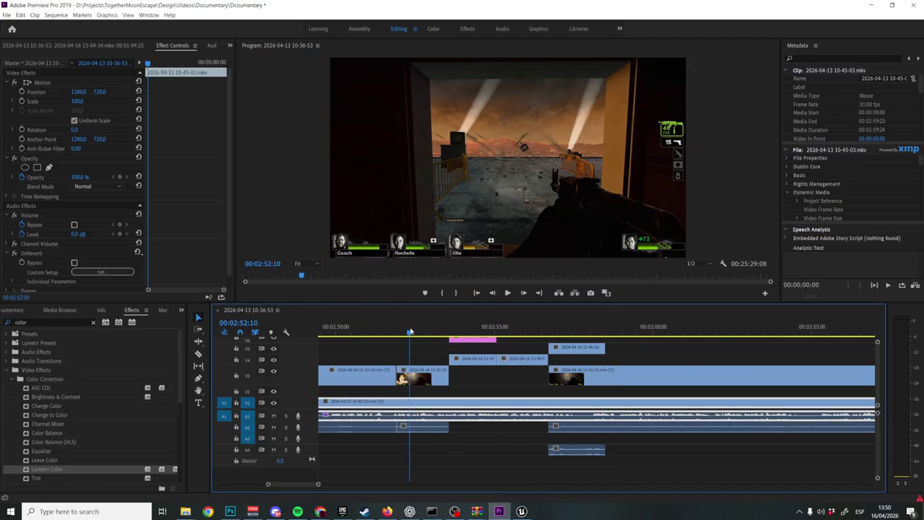
key("space")
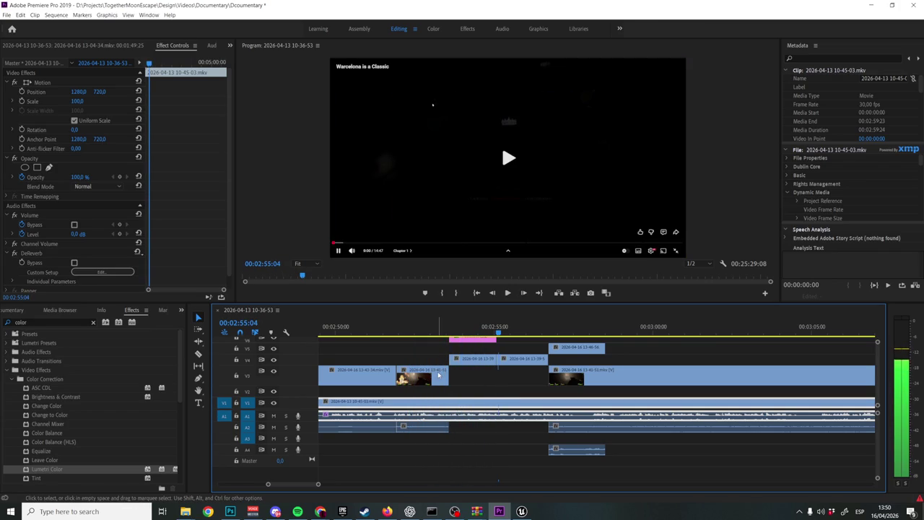
left_click(437, 374)
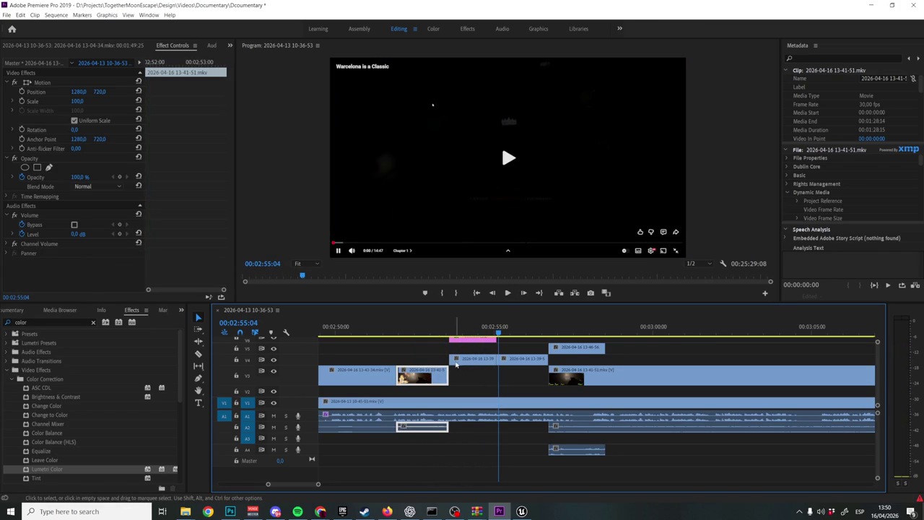
left_click_drag(480, 361, 426, 365)
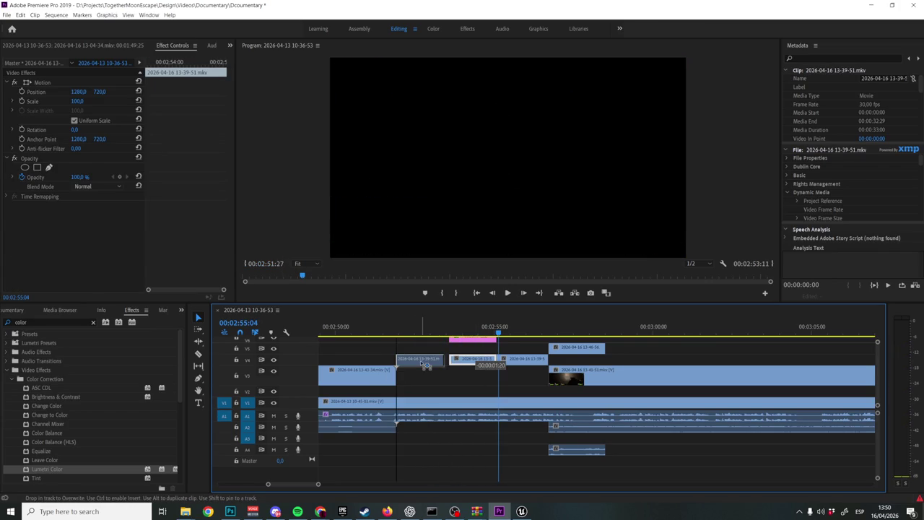
left_click_drag(423, 327, 409, 327)
key("space")
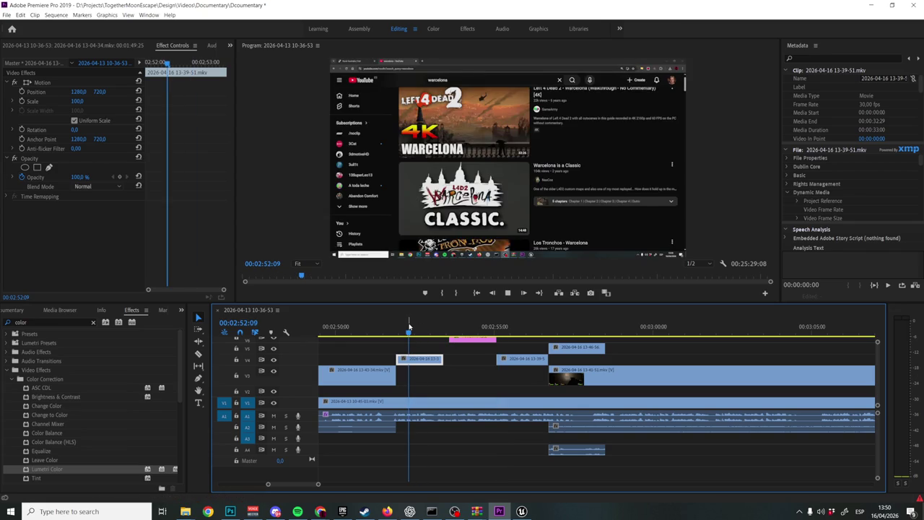
key("space")
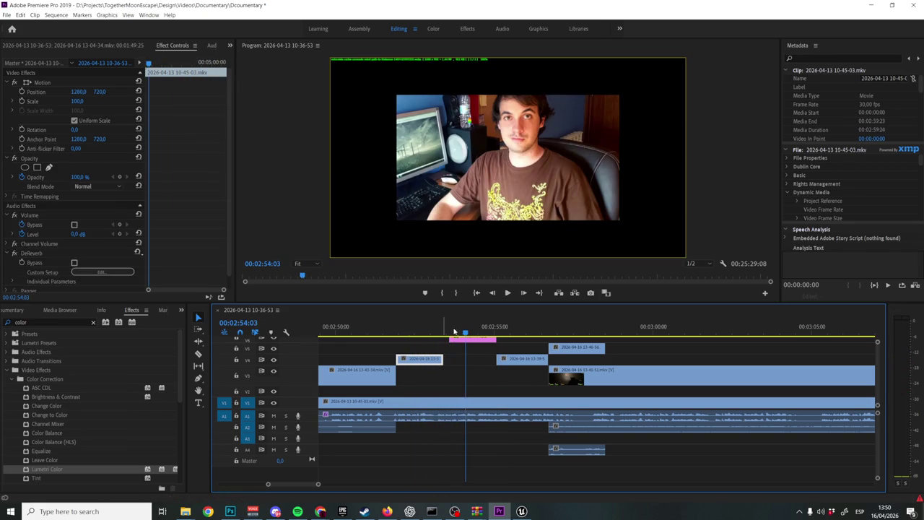
mouse_move(455, 341)
left_mouse_down()
mouse_move(453, 351)
mouse_move(464, 351)
left_mouse_up()
Zoom in and play the photo section through to 02:57:23, then zoom back out
key("=")
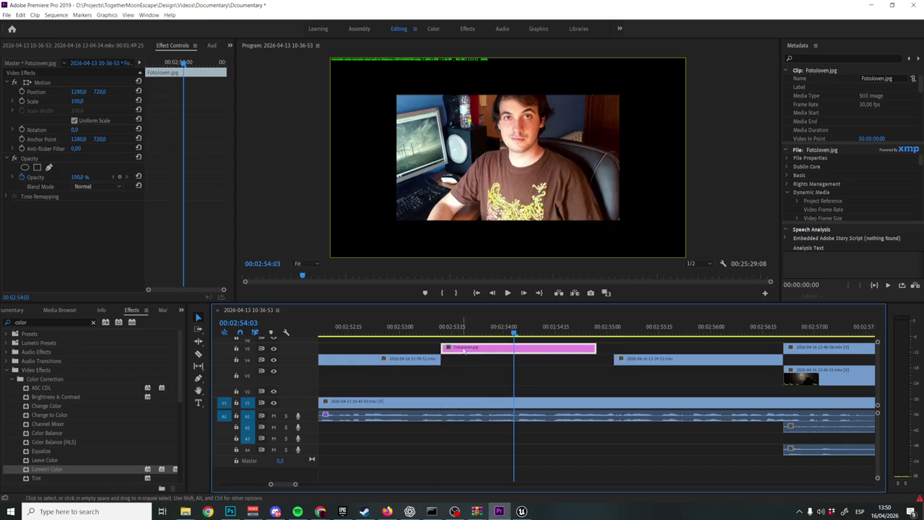
key("space")
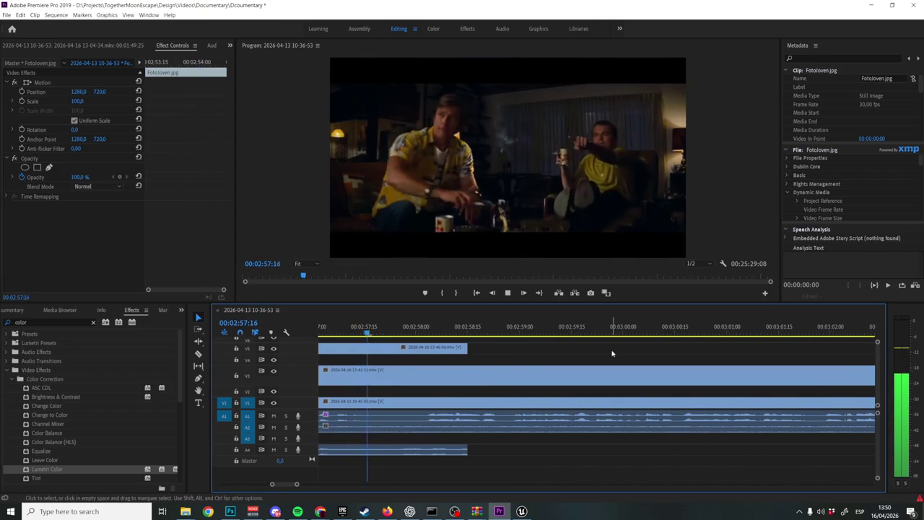
left_click(612, 353)
key("minus")
key("minus")
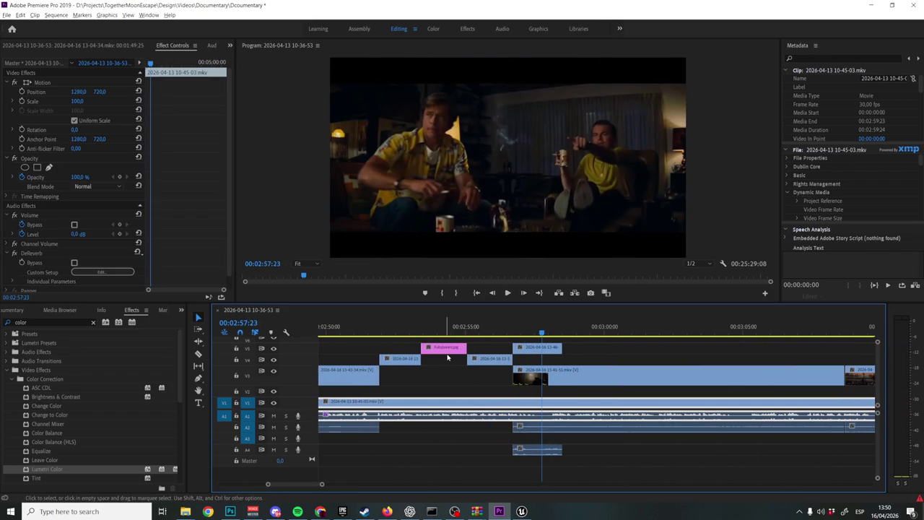
left_click(355, 329)
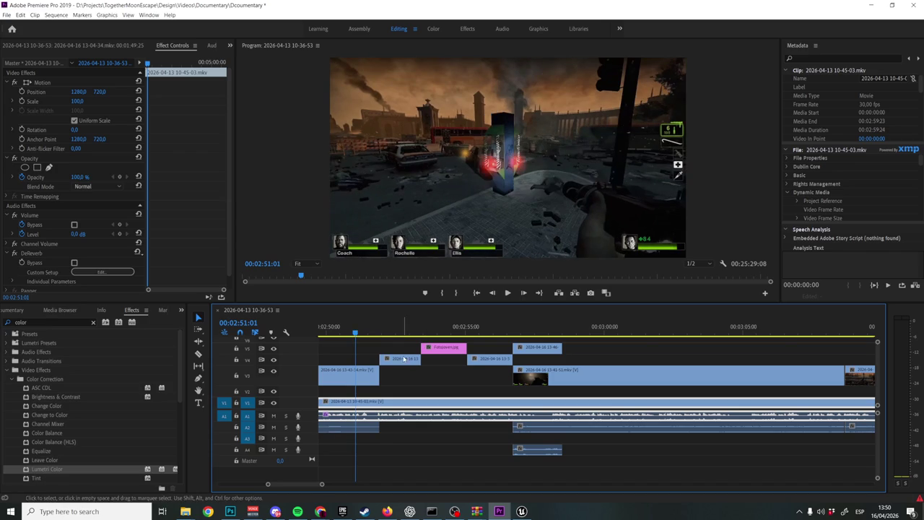
Move the upper gameplay clips and the photo down onto V3 and trim the clip edges
left_click_drag(404, 359, 404, 376)
left_click_drag(442, 348, 441, 376)
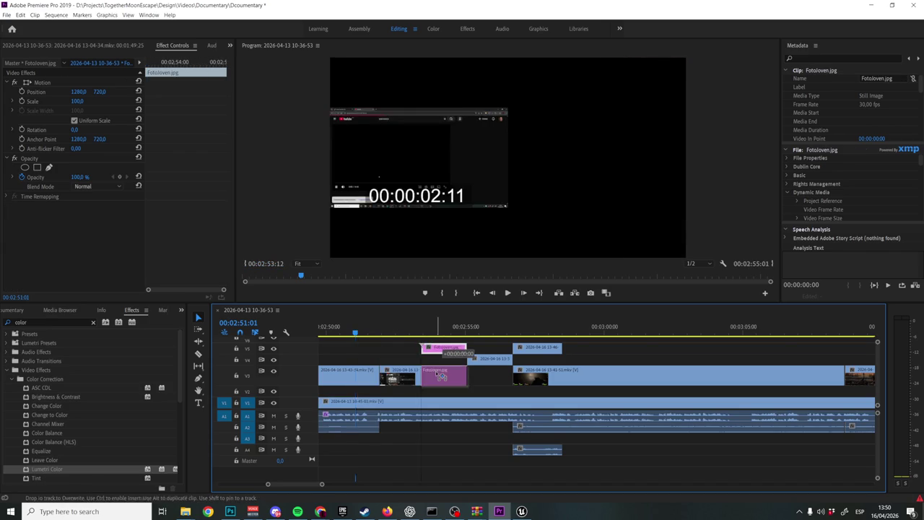
left_click_drag(491, 359, 491, 376)
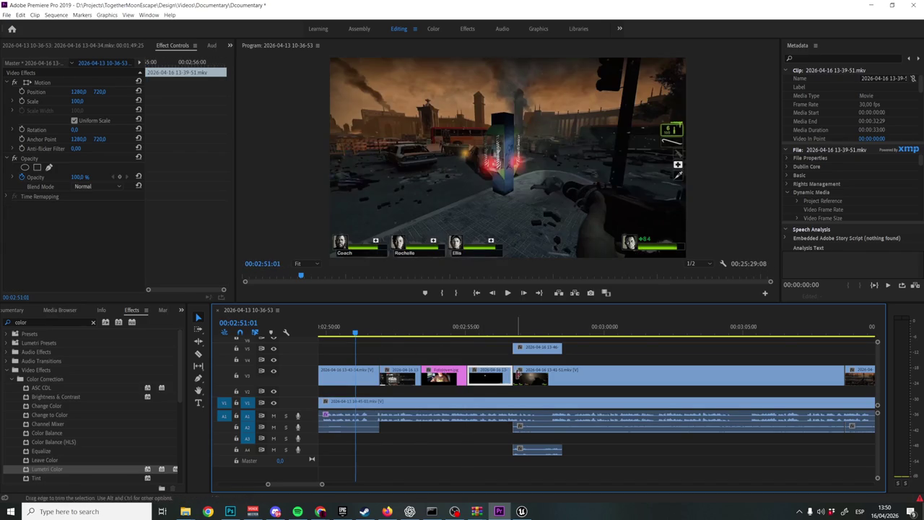
left_click_drag(554, 371, 557, 370)
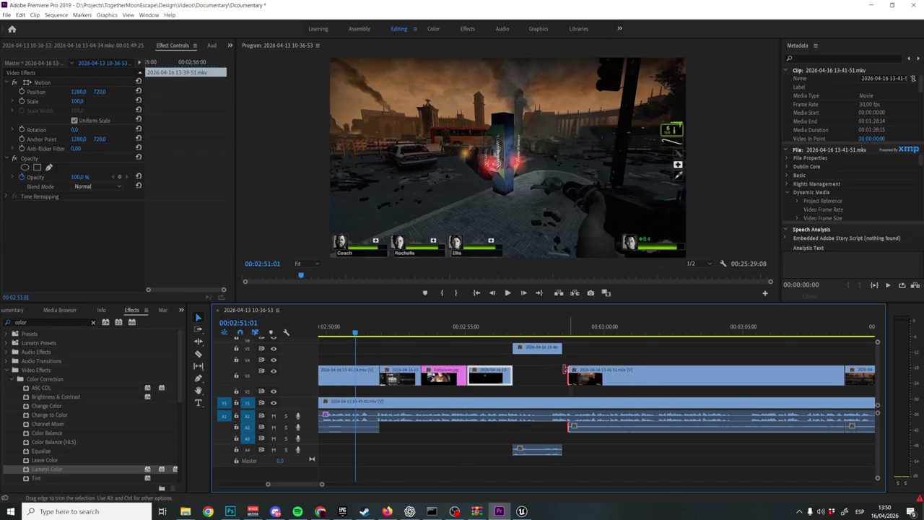
left_click_drag(561, 366, 547, 374)
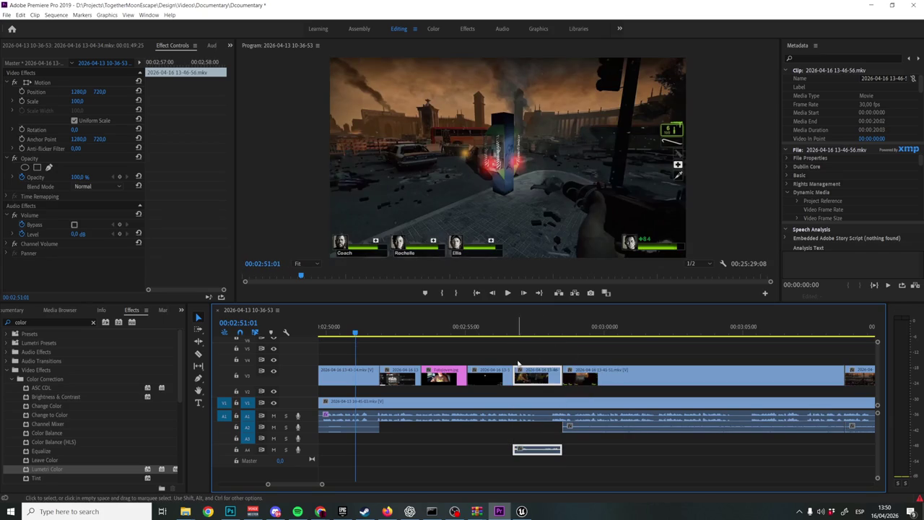
left_click(518, 365)
Save the project and review the timeline around 00:02:47 on the main 10-40-28 clip
key("ctrl+s")
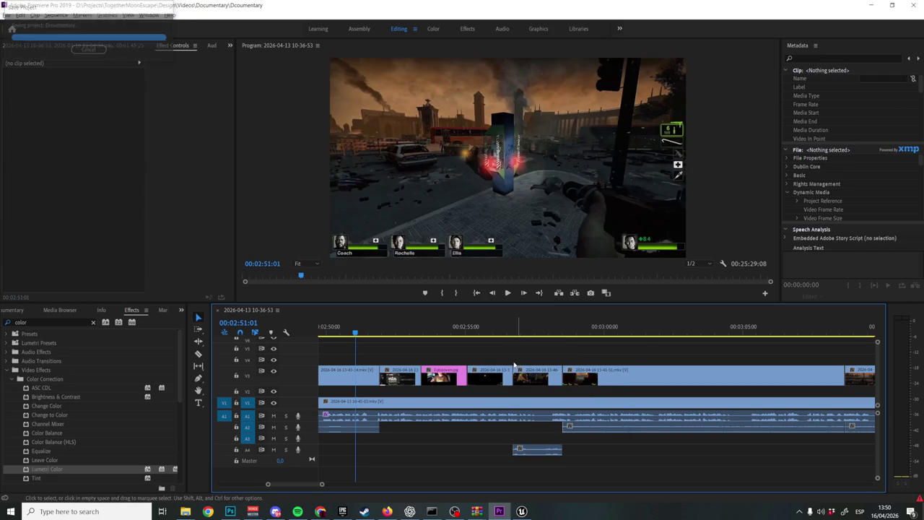
scroll(514, 366, "down", 4)
scroll(514, 365, "up", 2)
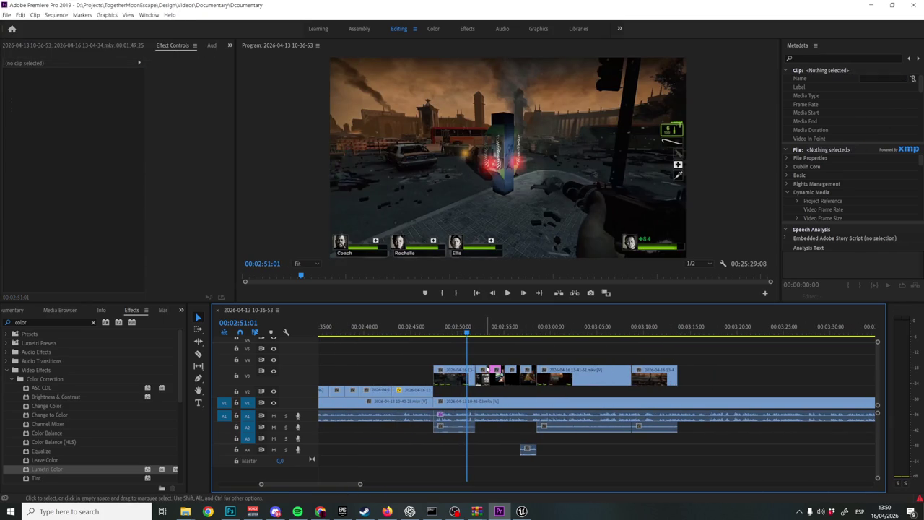
left_click(405, 402)
left_click(432, 333)
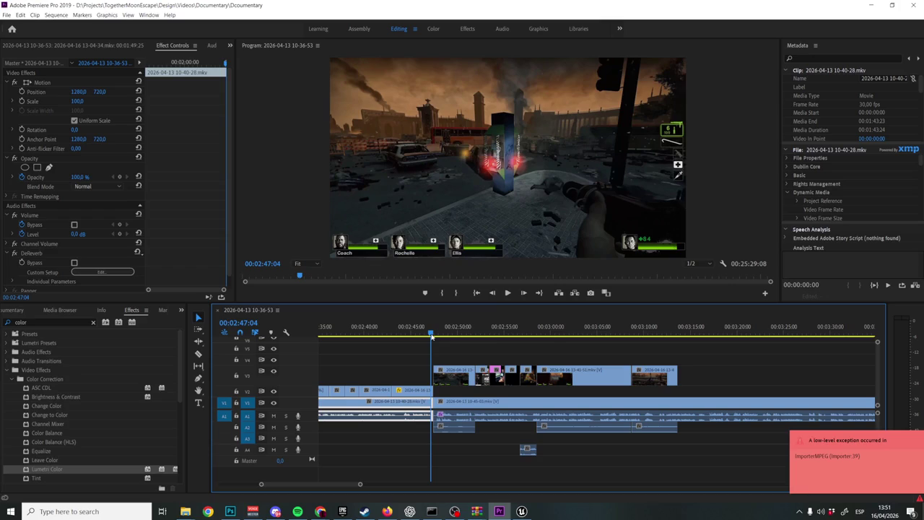
left_click(454, 511)
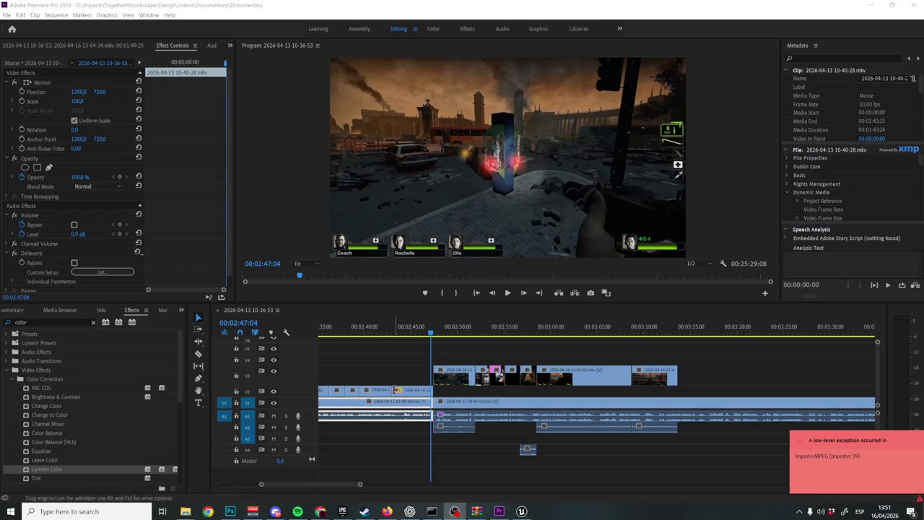
left_click(387, 368)
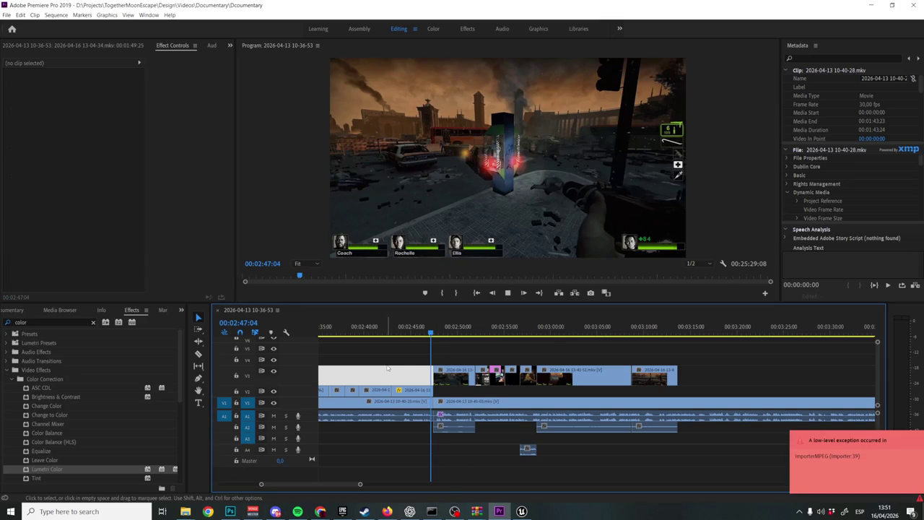
Stop playback, save the Documentary project again and quit Premiere Pro
key("space")
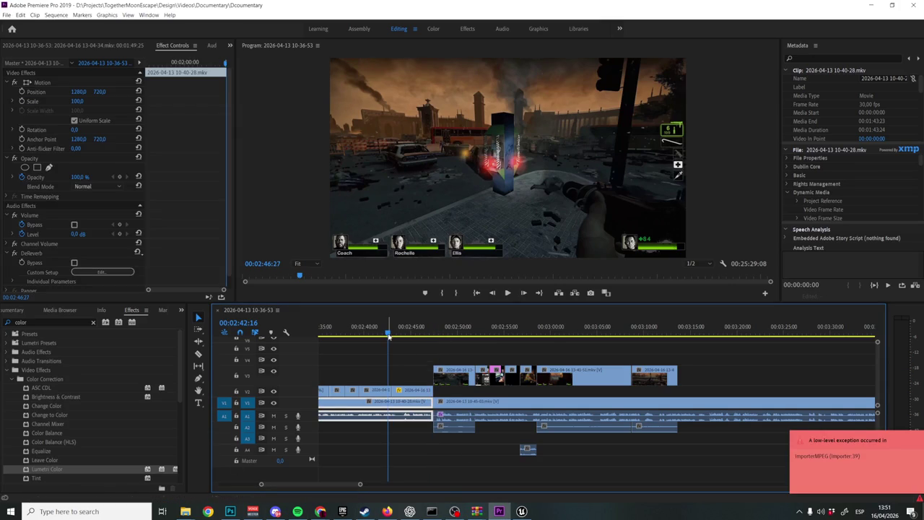
key("ctrl+s")
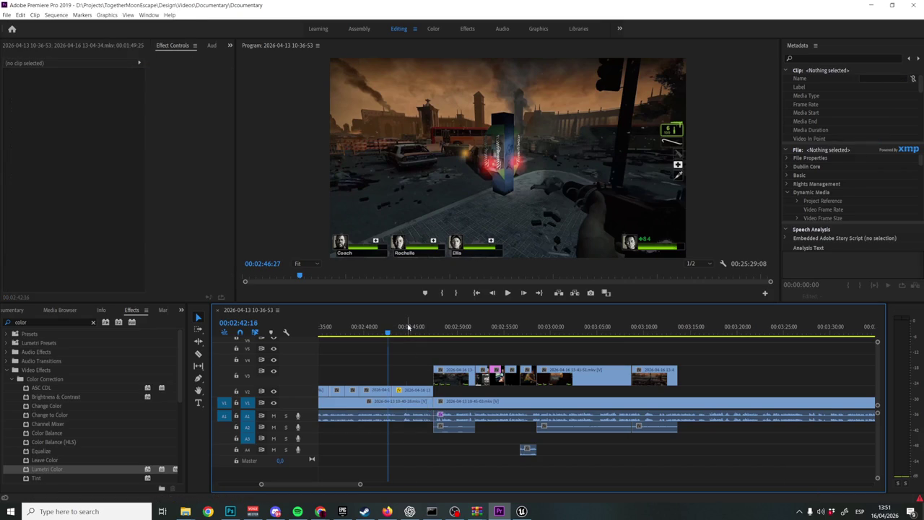
left_click(510, 296)
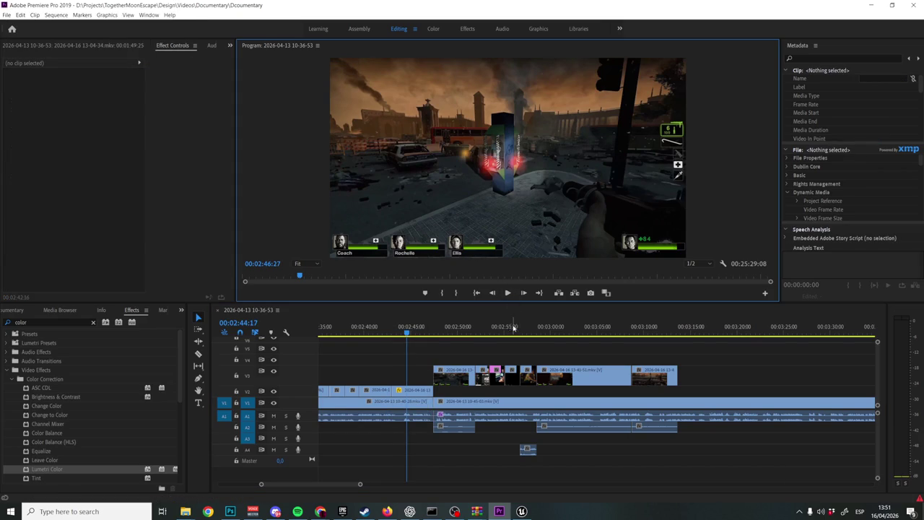
key("ctrl+s")
left_click(914, 5)
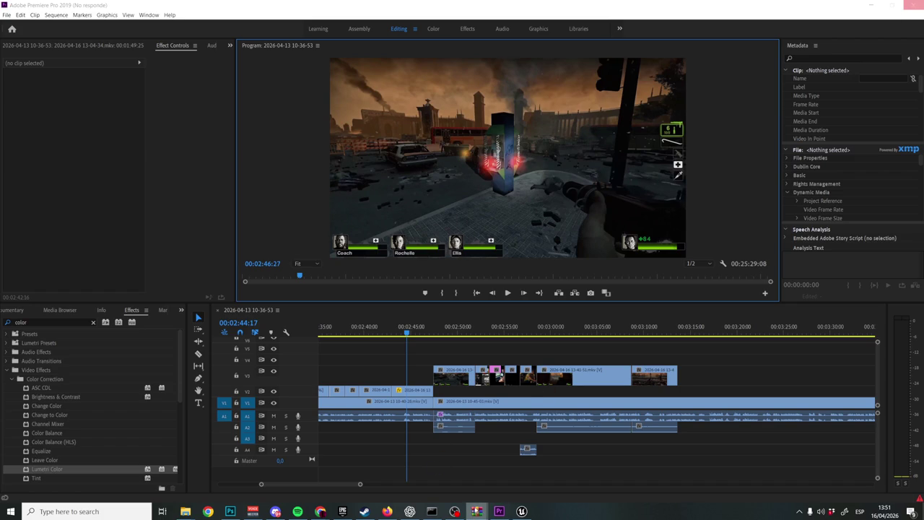
Search 'premiere' to relaunch Premiere Pro 2019 and open the Documentary project from Home
right_click(474, 511)
left_click(474, 491)
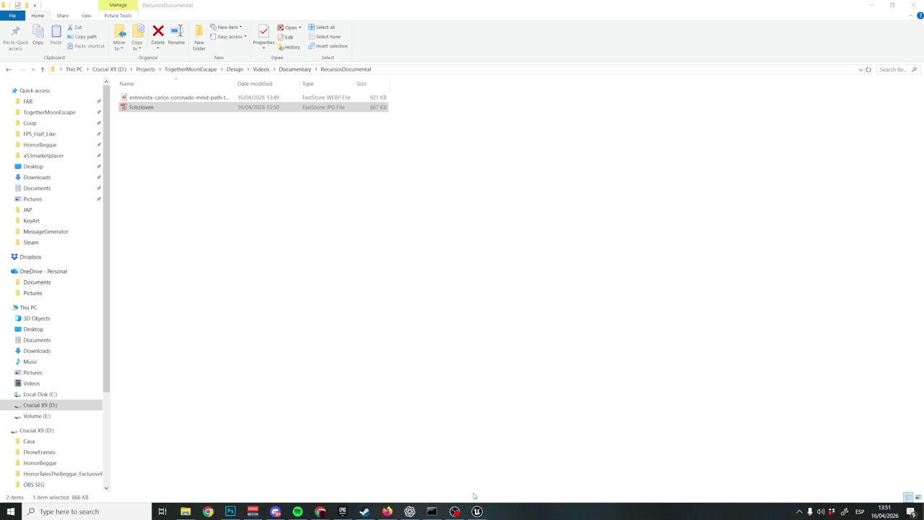
left_click(72, 511)
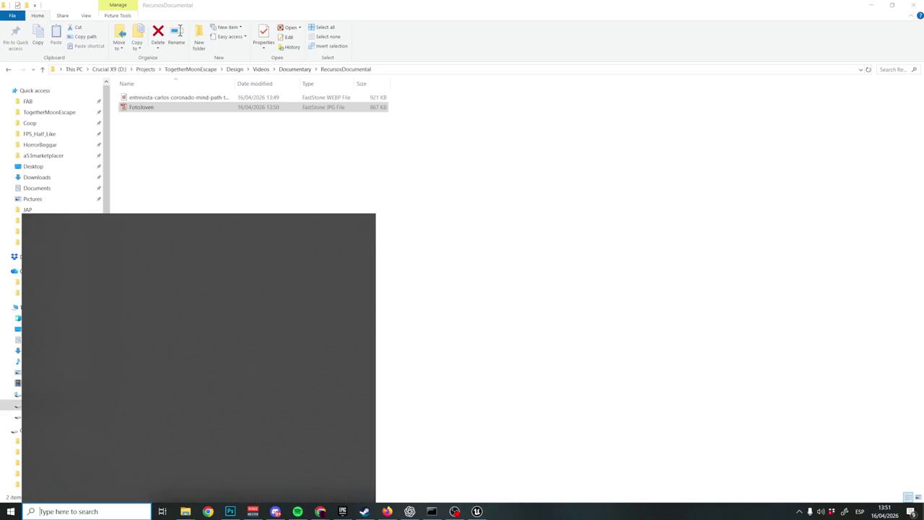
type("premiere")
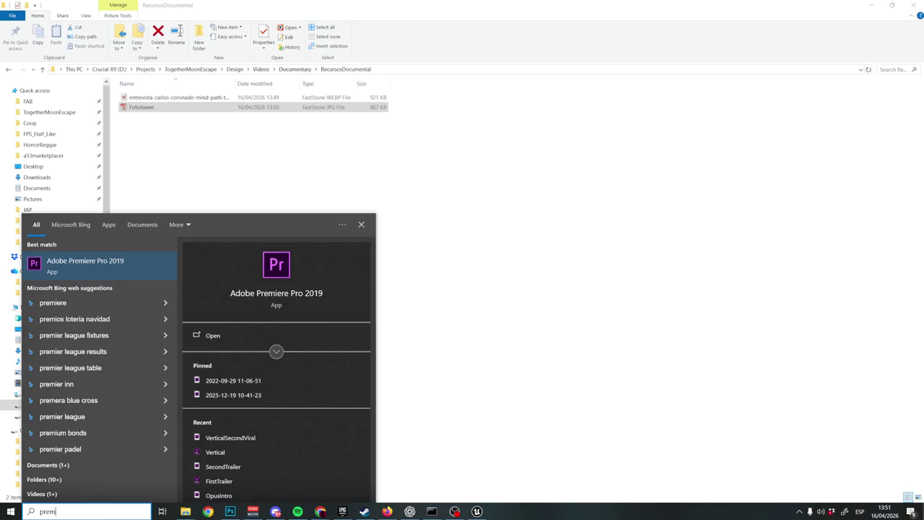
key("Return")
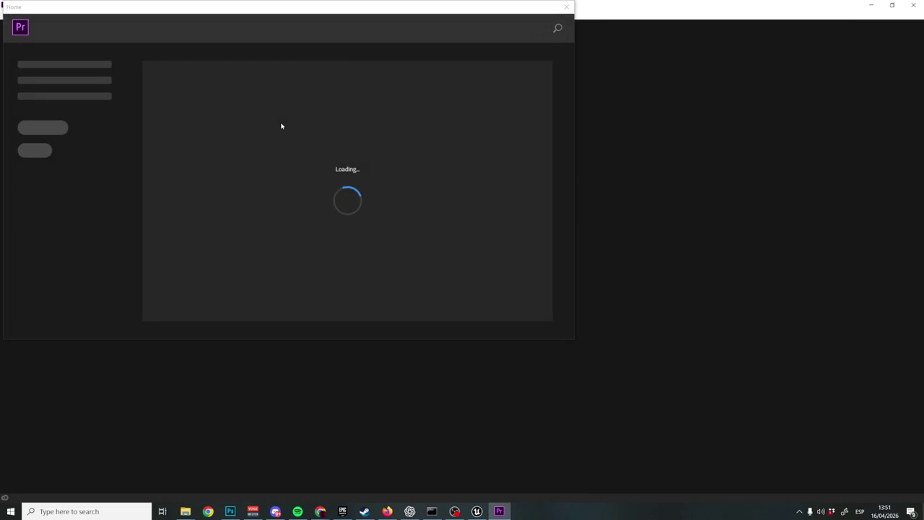
left_click(164, 166)
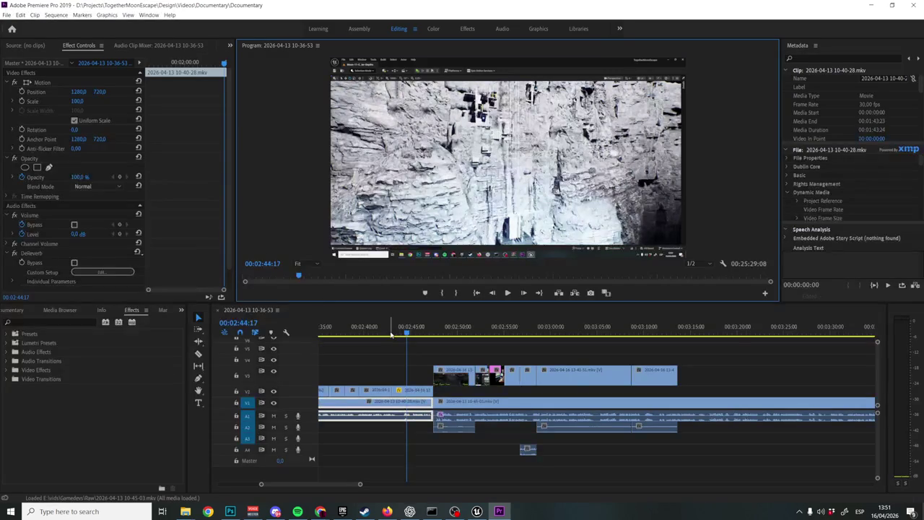
left_click(397, 372)
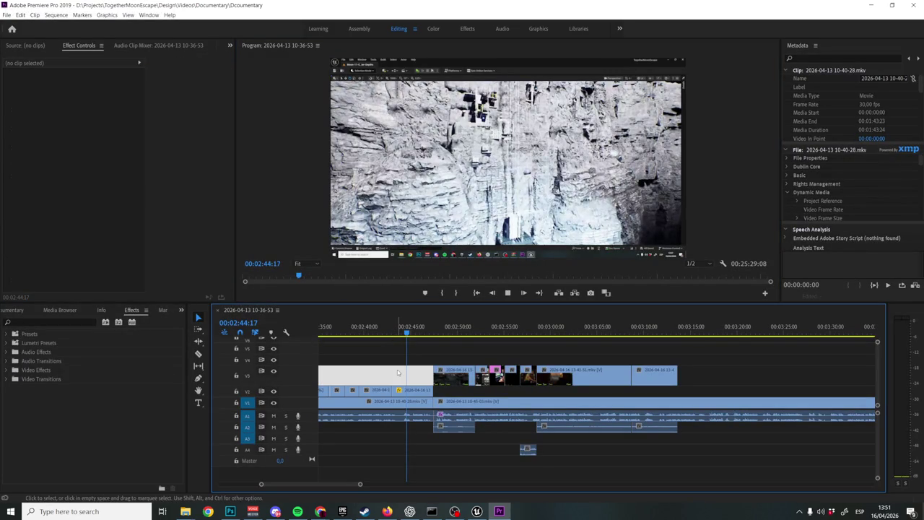
key("space")
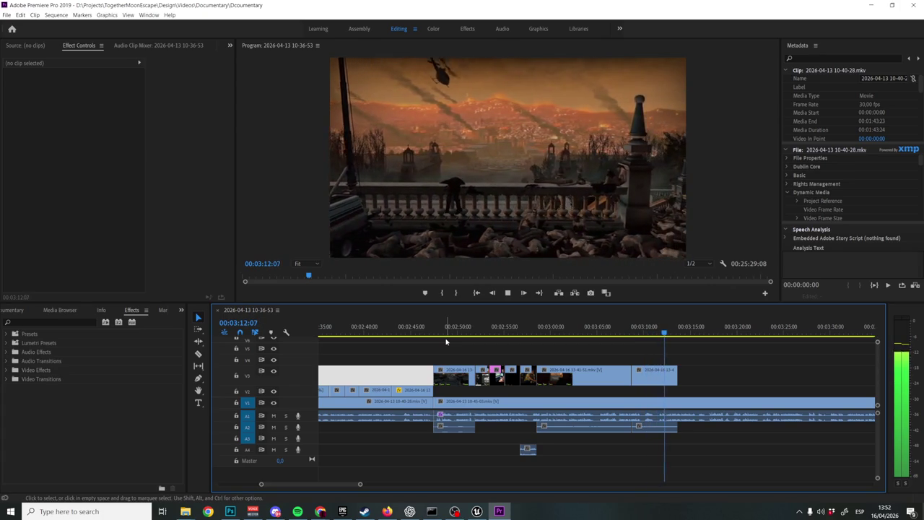
Scrub the playhead from about 00:03:01 to 00:03:07 to preview the gameplay footage
left_click(635, 368)
left_click(635, 402)
left_click(568, 330)
left_click_drag(568, 330, 580, 330)
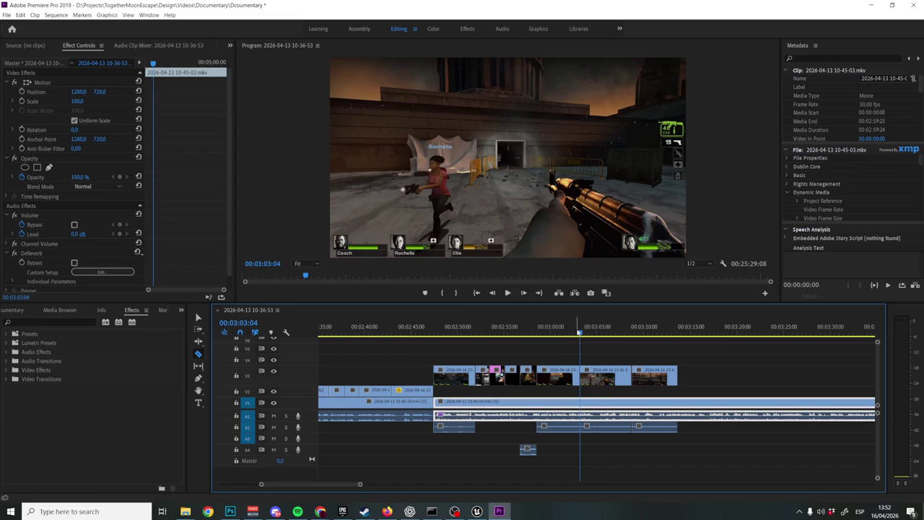
mouse_move(582, 334)
left_mouse_down()
mouse_move(624, 333)
mouse_move(612, 334)
left_mouse_up()
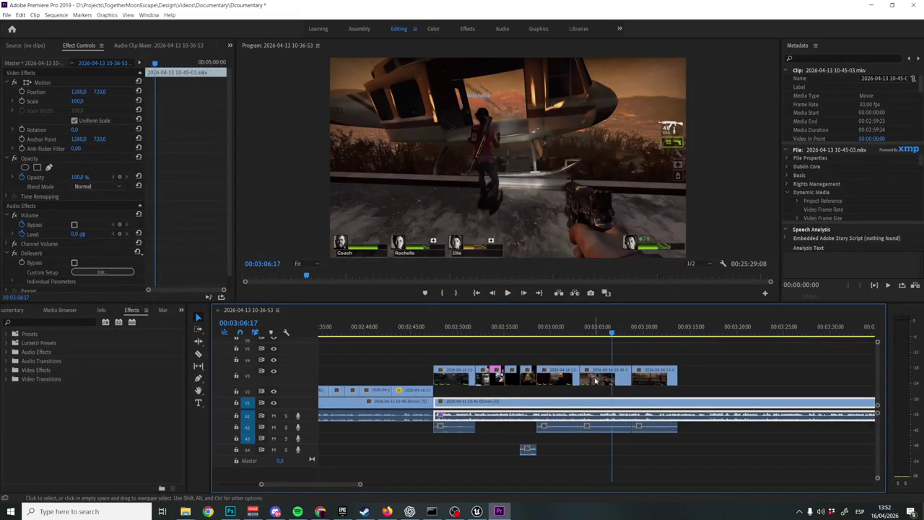
Slide the last 13-41-51 clip on V3 left against the preceding clip and play it back
left_click(625, 377)
left_click_drag(625, 377, 603, 384)
left_click(547, 331)
key("space")
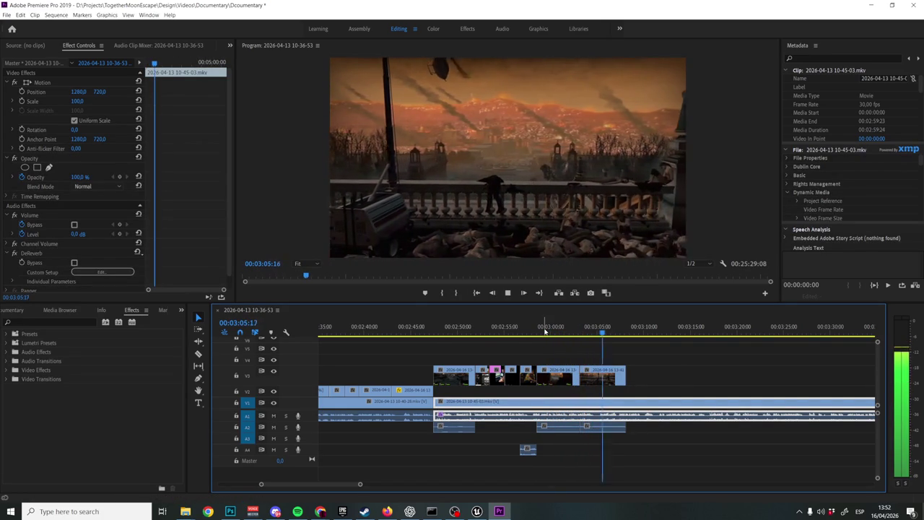
key("space")
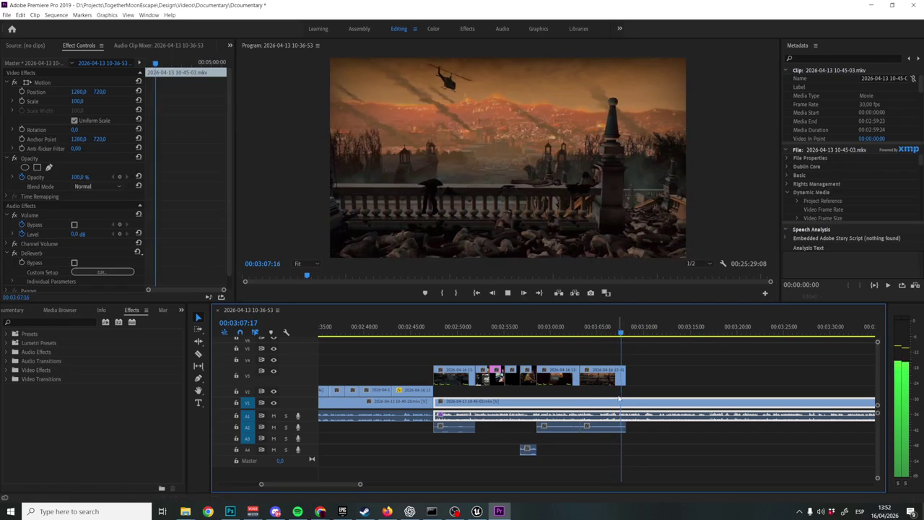
mouse_move(589, 373)
left_mouse_down()
mouse_move(614, 372)
mouse_move(593, 375)
left_mouse_up()
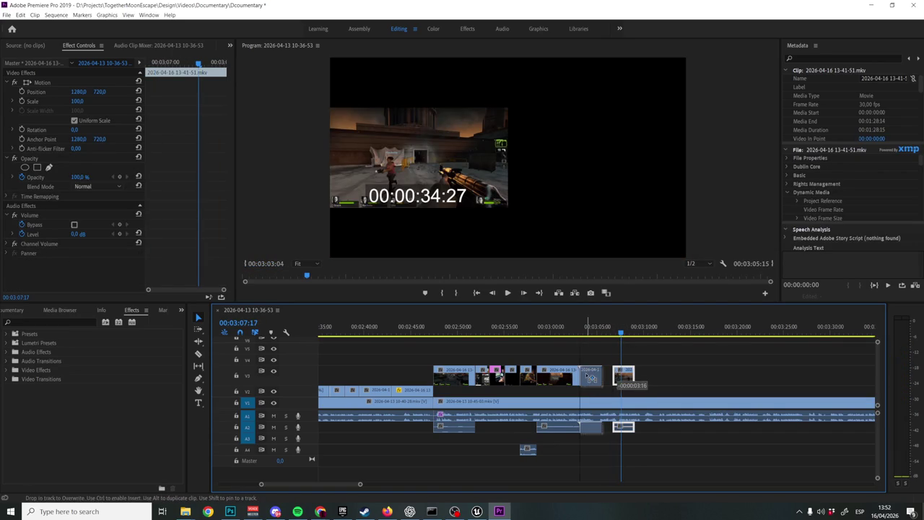
left_click(575, 328)
key("space")
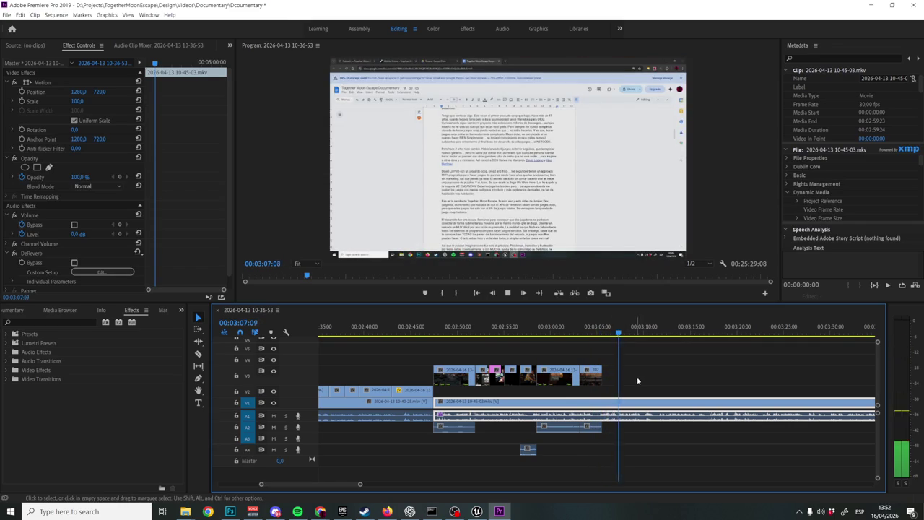
Save, then marquee-select all V3 clips with their audio and move them down onto V2
key("ctrl+s")
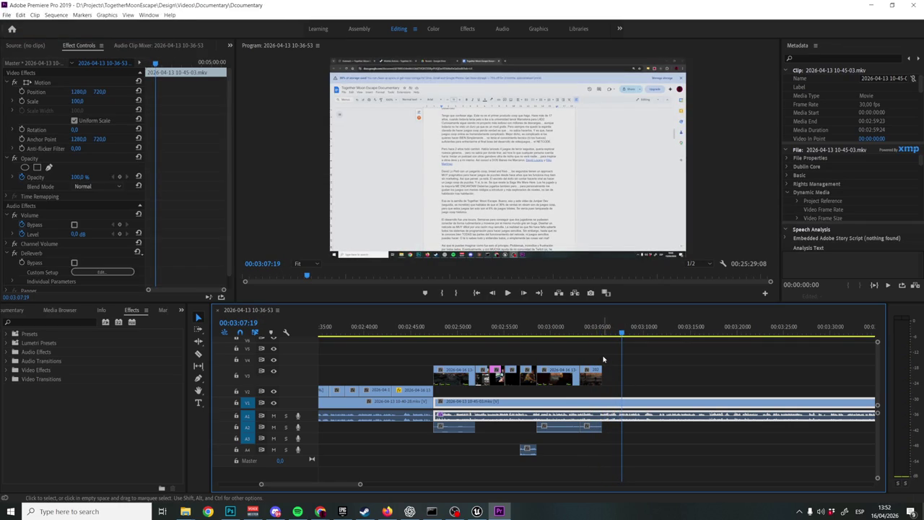
left_click_drag(600, 359, 464, 393)
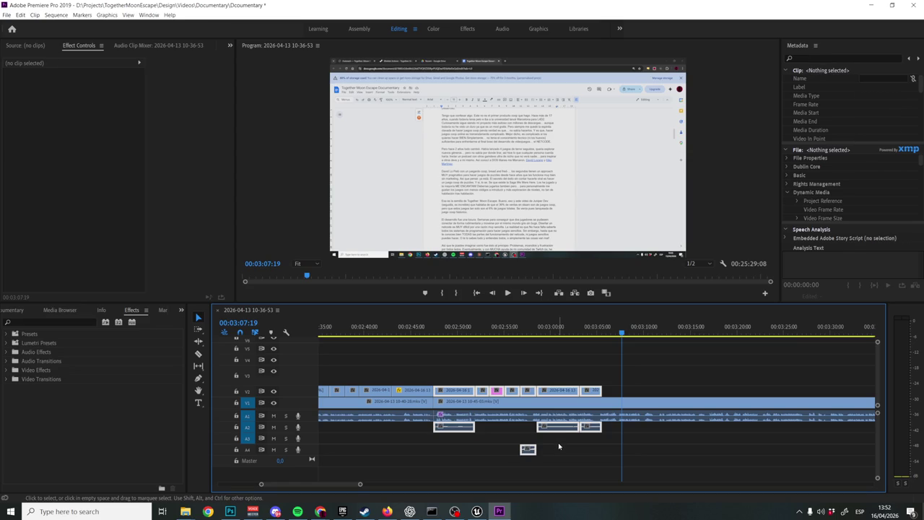
key("minus")
key("minus")
scroll(412, 399, "up", 3)
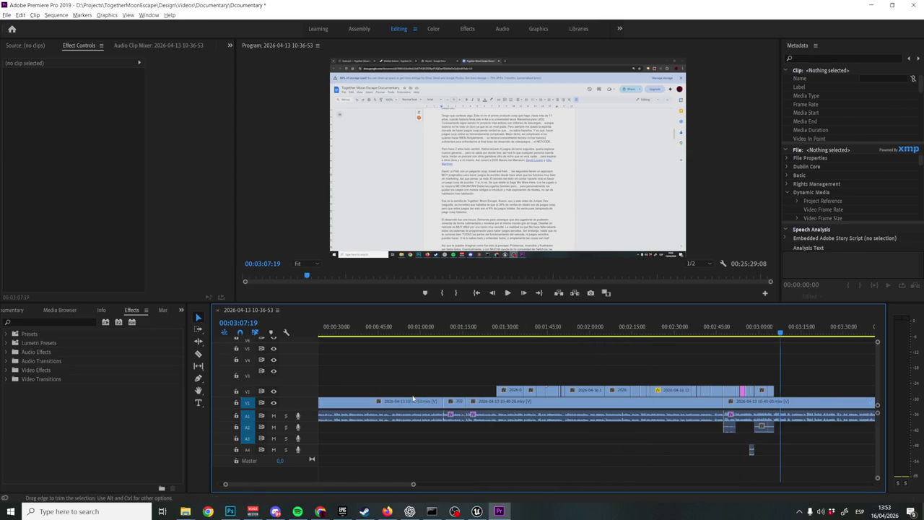
left_click(477, 330)
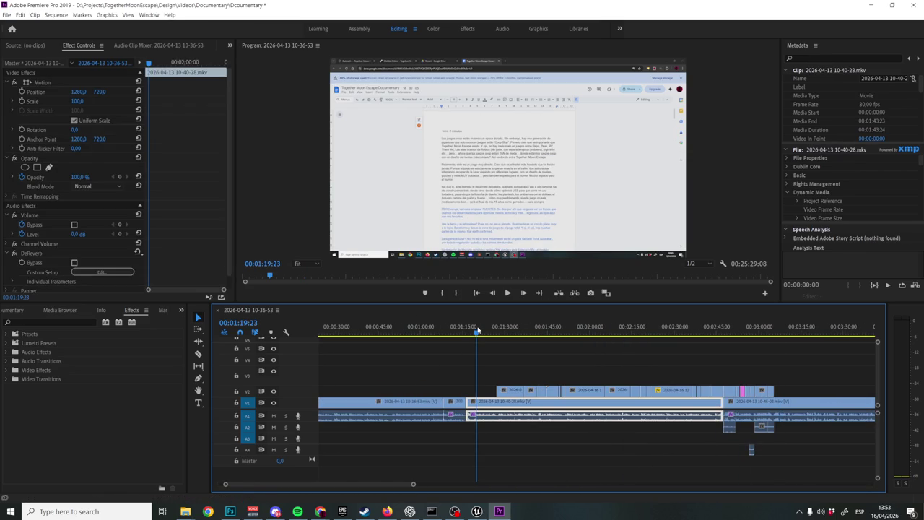
scroll(471, 403, "up", 2)
mouse_move(471, 403)
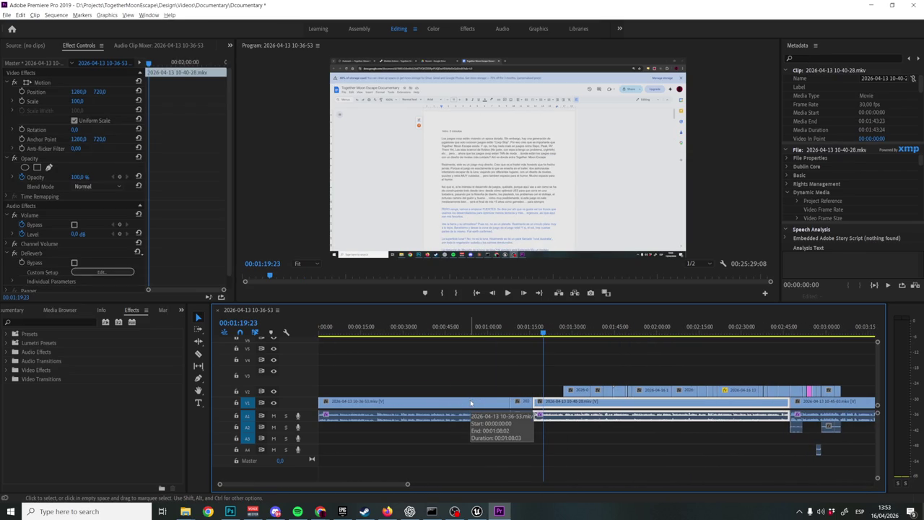
Deselect the clips and zoom out over the whole sequence, then back in on its start
key("minus")
left_click(512, 362)
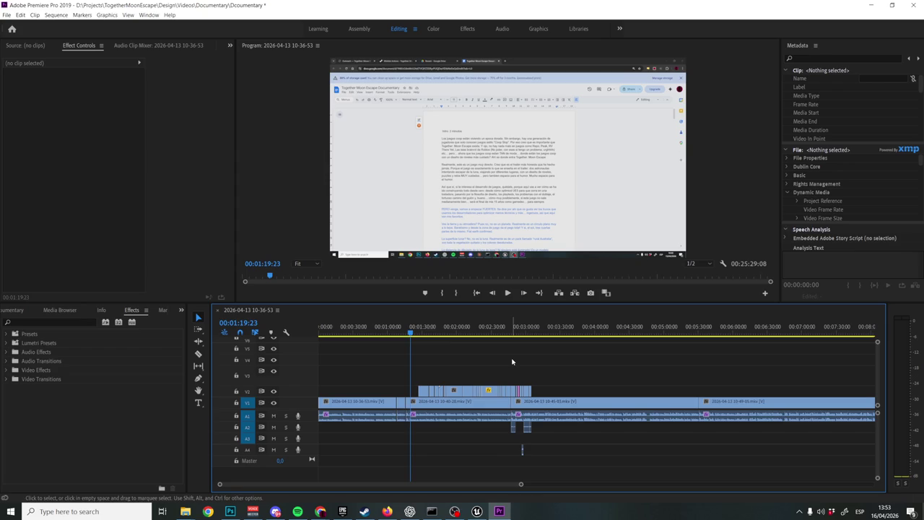
key("minus")
key("minus")
key("minus")
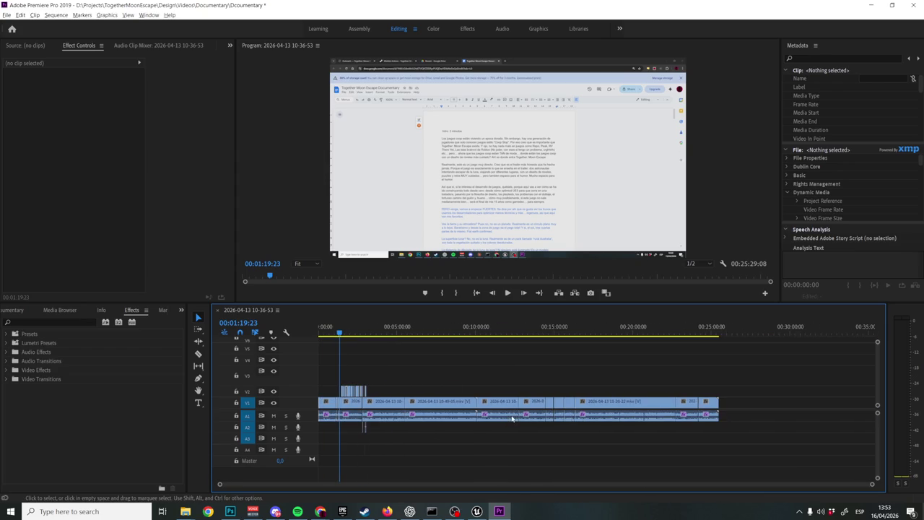
key("equal")
key("equal")
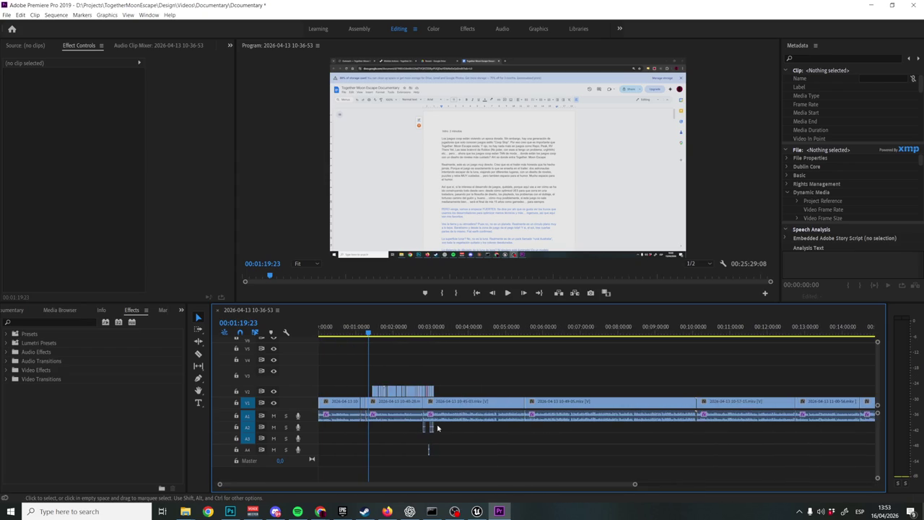
key("minus")
key("equal")
key("equal")
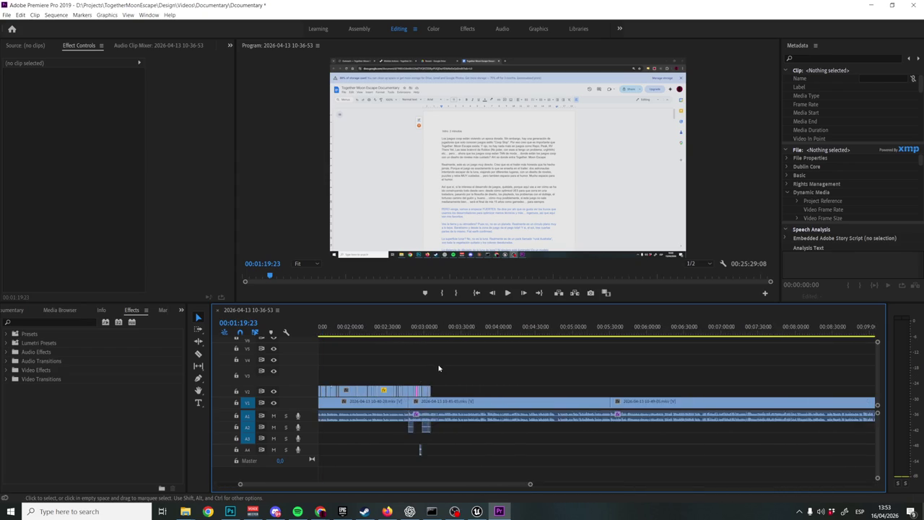
key("equal")
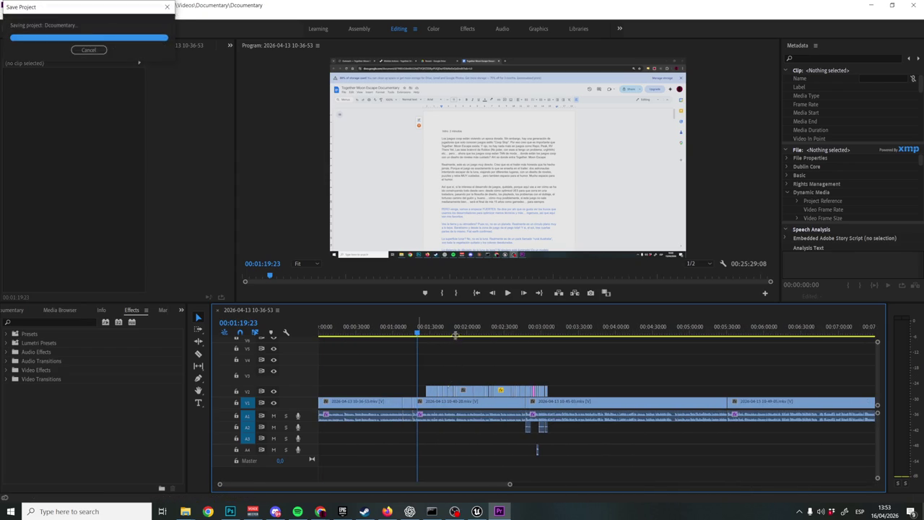
left_click(426, 334)
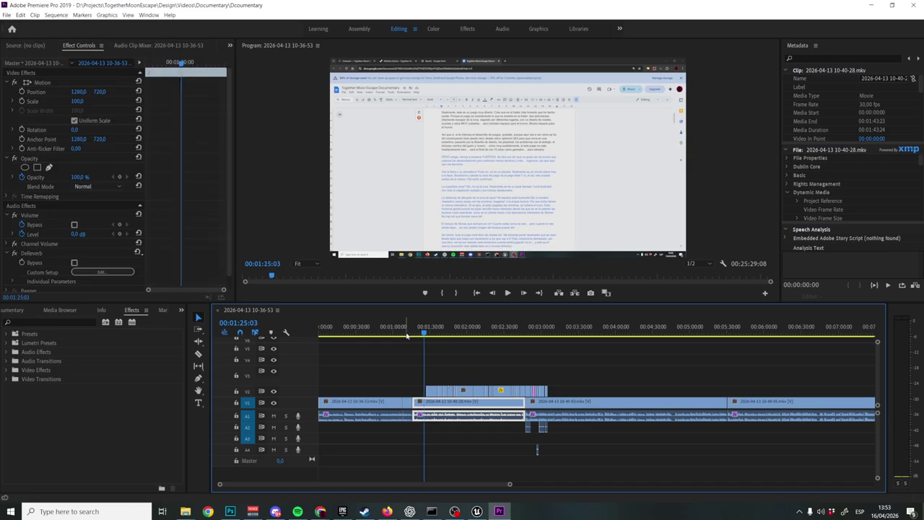
left_click(415, 334)
key("space")
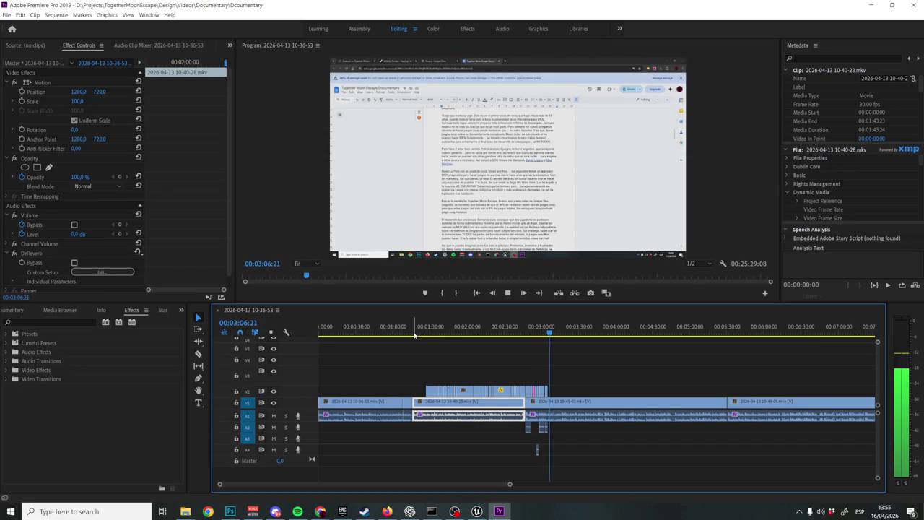
key("space")
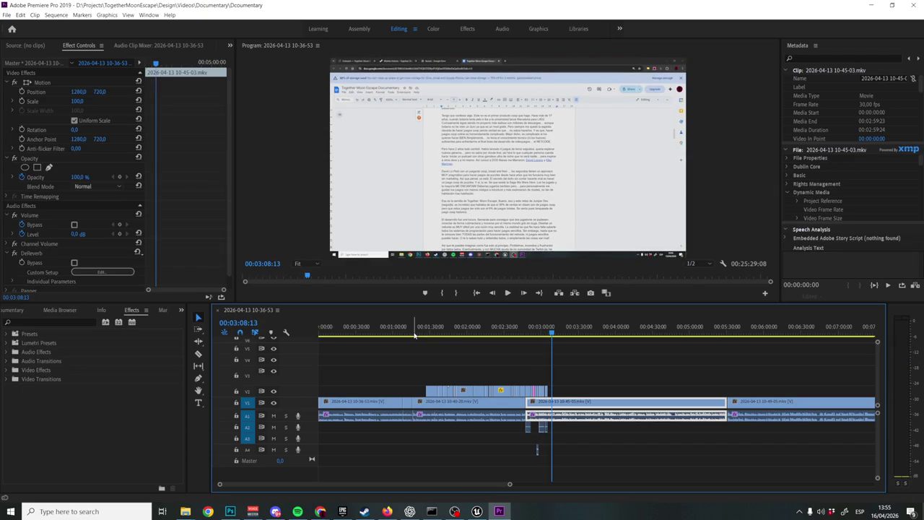
Save the Documentary project with Ctrl+S, keeping the short overlay clips on V2
key("ctrl+s")
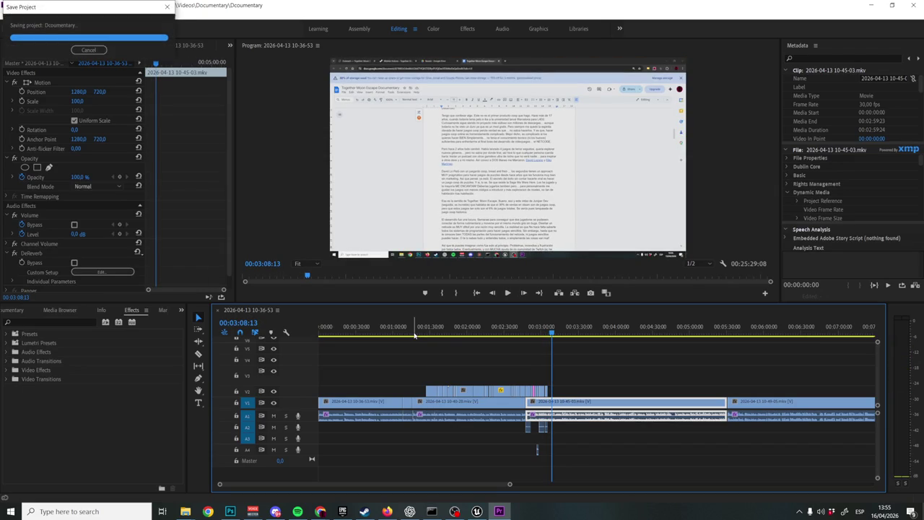